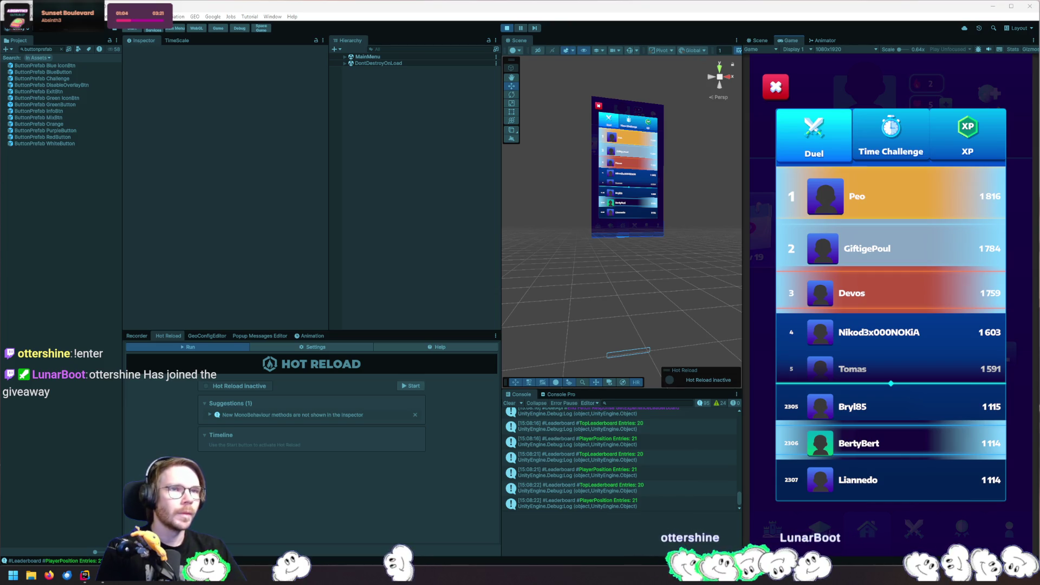
# Preview several Head Bumps Impact tracks from the 'bonk wall' results, then select the search wording
pyautogui.hotkey('alt', 'Tab')
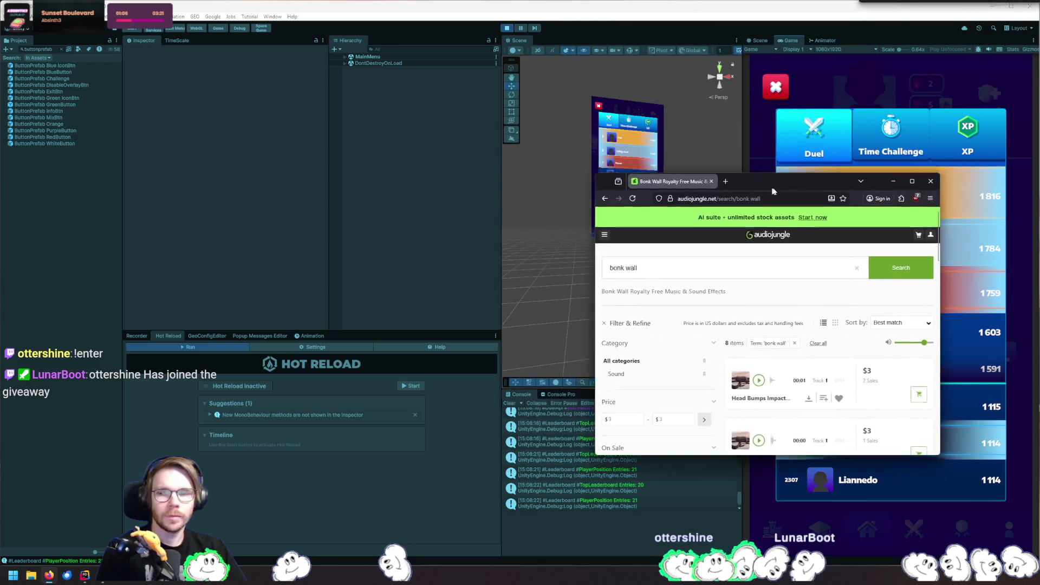
pyautogui.click(784, 378)
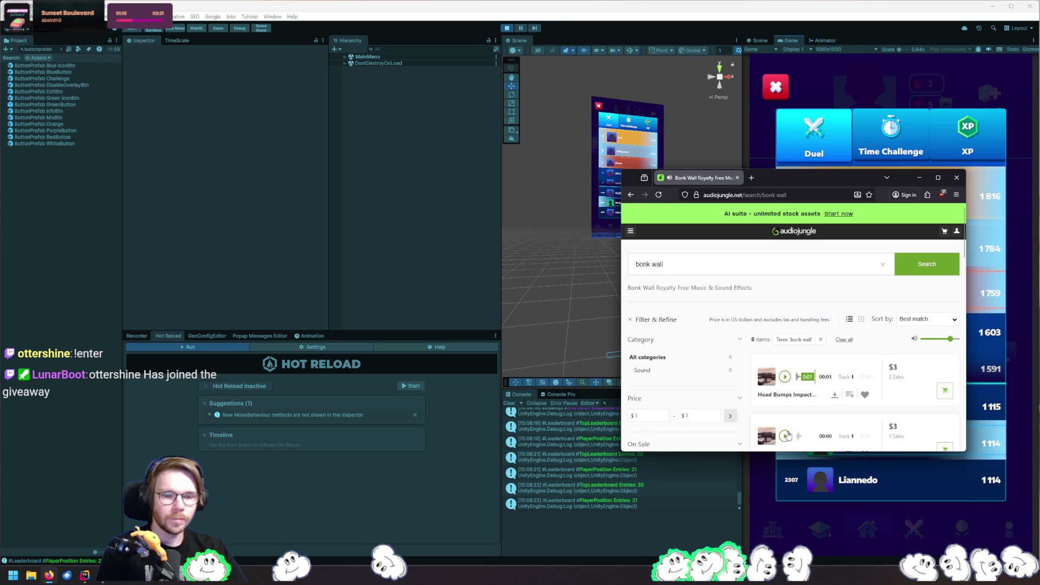
pyautogui.scroll(-2, 788, 360)
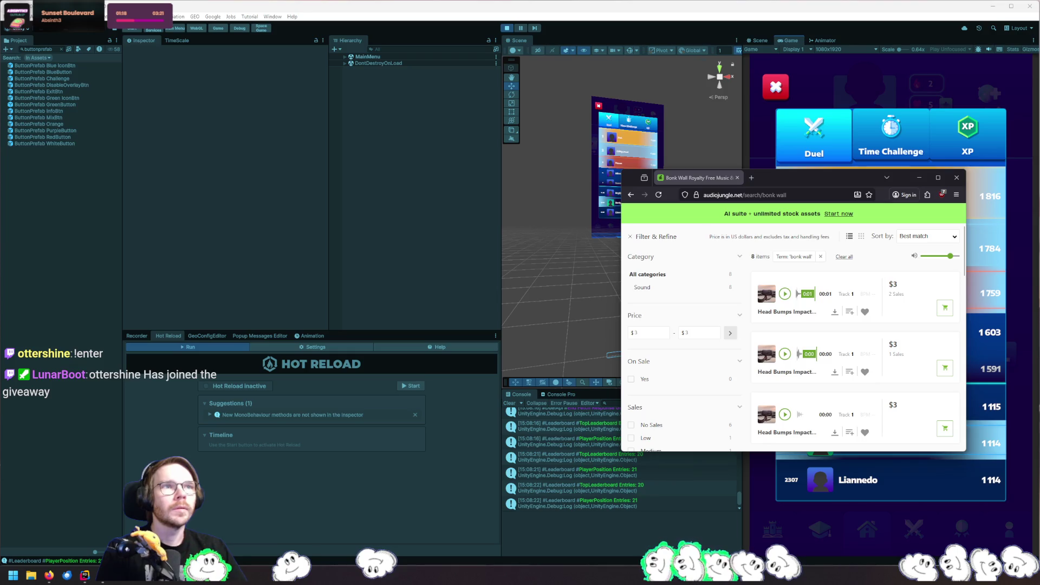
pyautogui.click(784, 295)
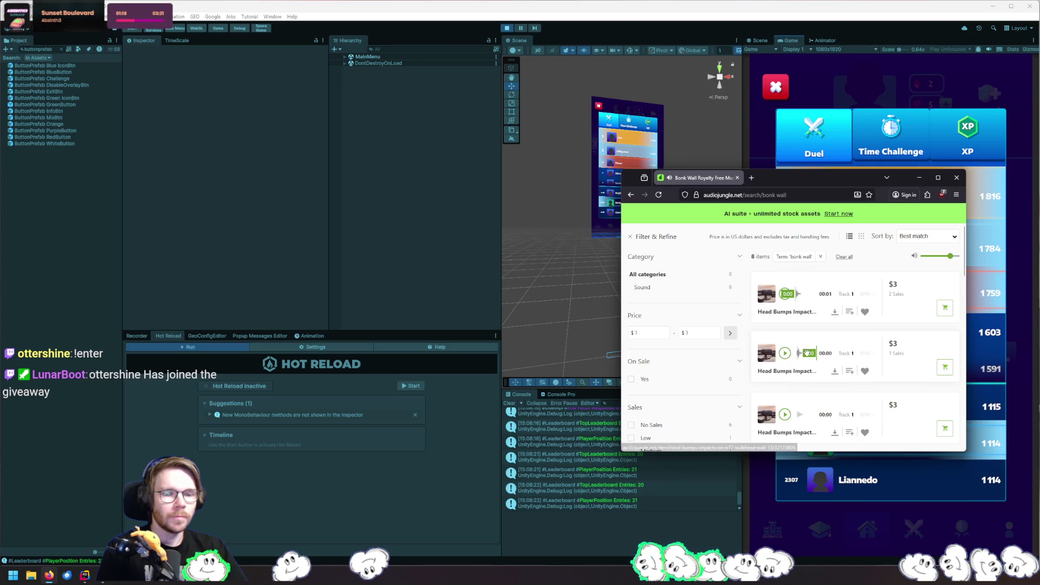
pyautogui.scroll(-2, 785, 358)
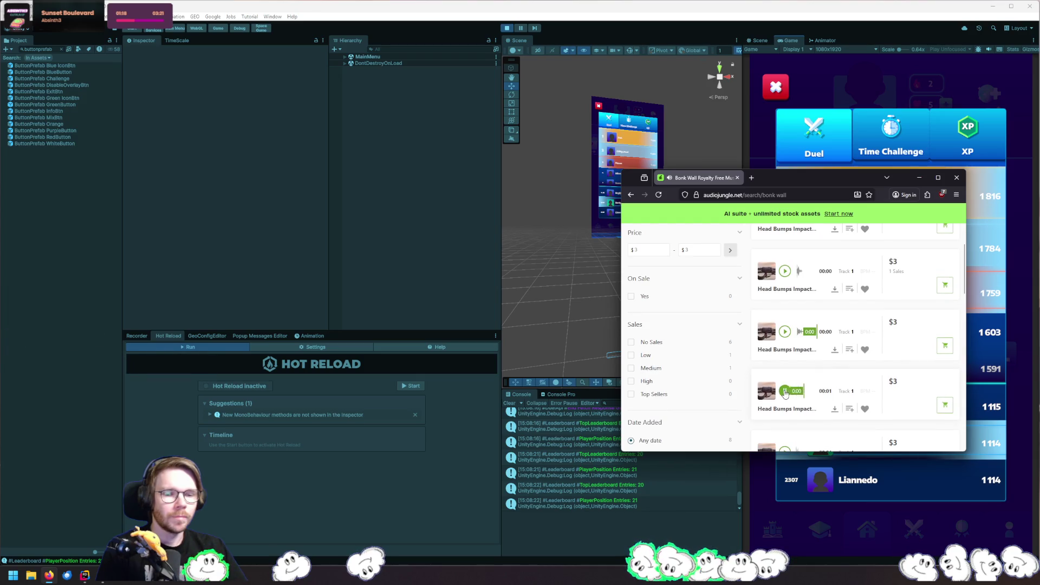
pyautogui.scroll(-3, 784, 392)
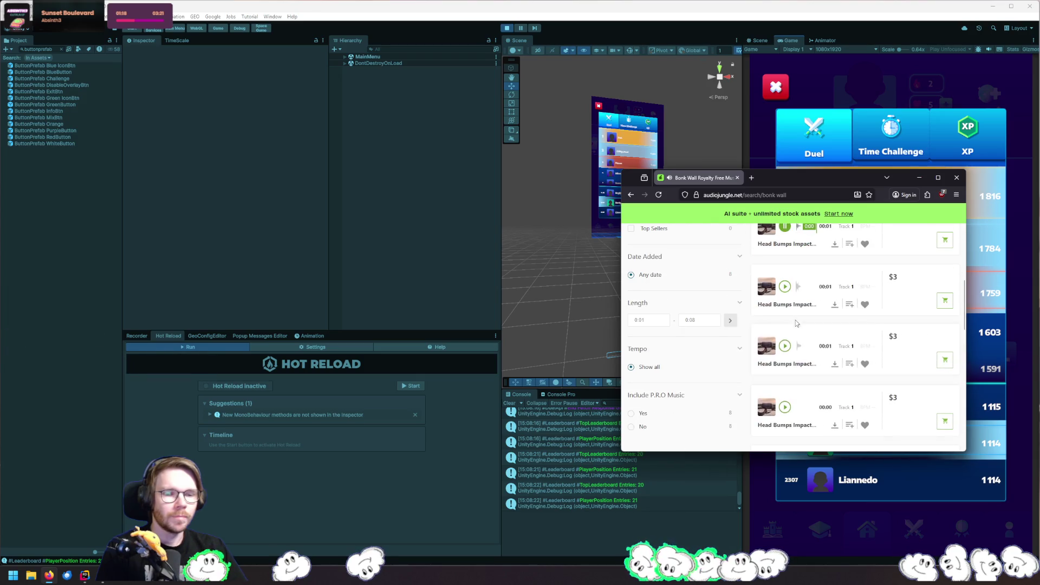
pyautogui.click(785, 347)
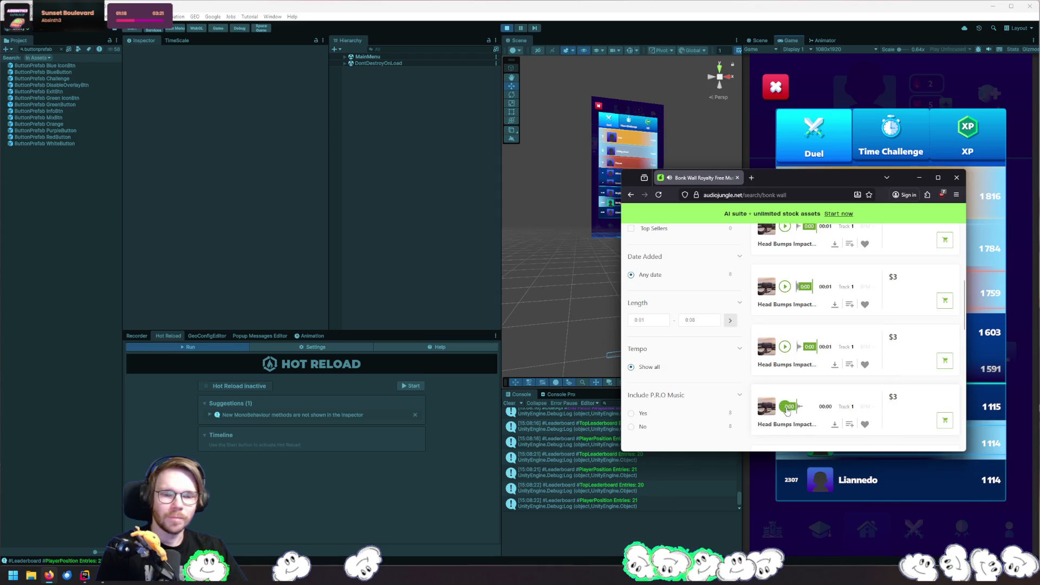
pyautogui.scroll(-1, 786, 410)
pyautogui.scroll(-5, 791, 379)
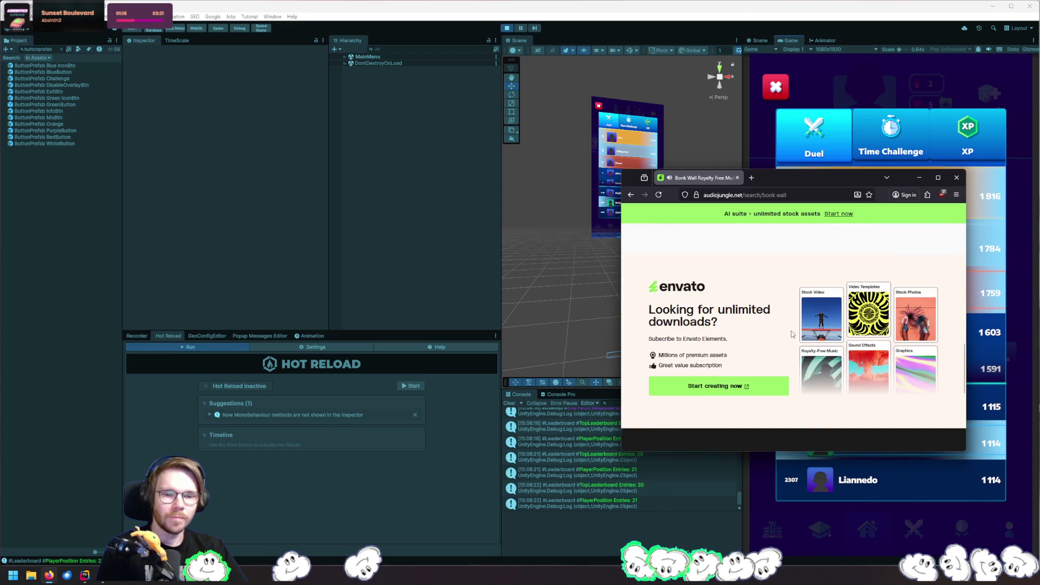
pyautogui.scroll(6, 792, 334)
pyautogui.tripleClick(649, 264)
pyautogui.write('bounce on wall')
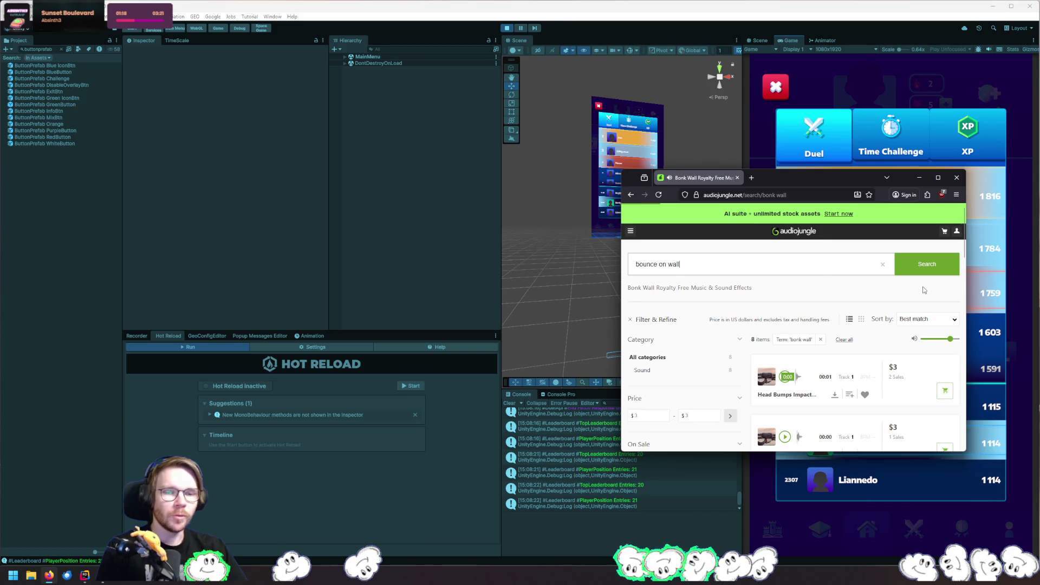
# Search for 'bounce on wall' and preview the Kick Door Kicks and Ricochet Machine tracks
pyautogui.press('Return')
pyautogui.scroll(-2, 786, 293)
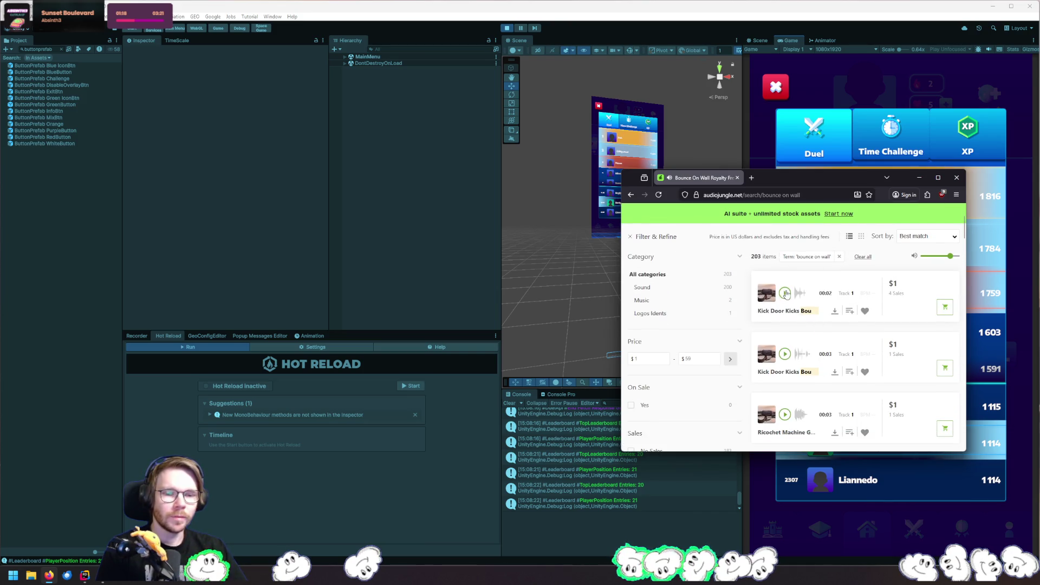
pyautogui.click(784, 353)
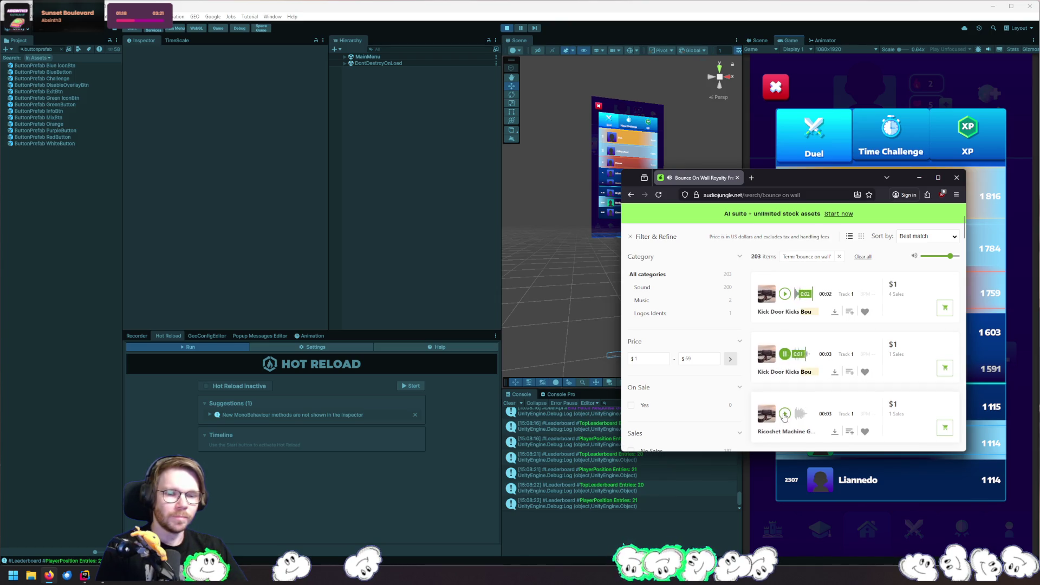
pyautogui.click(784, 413)
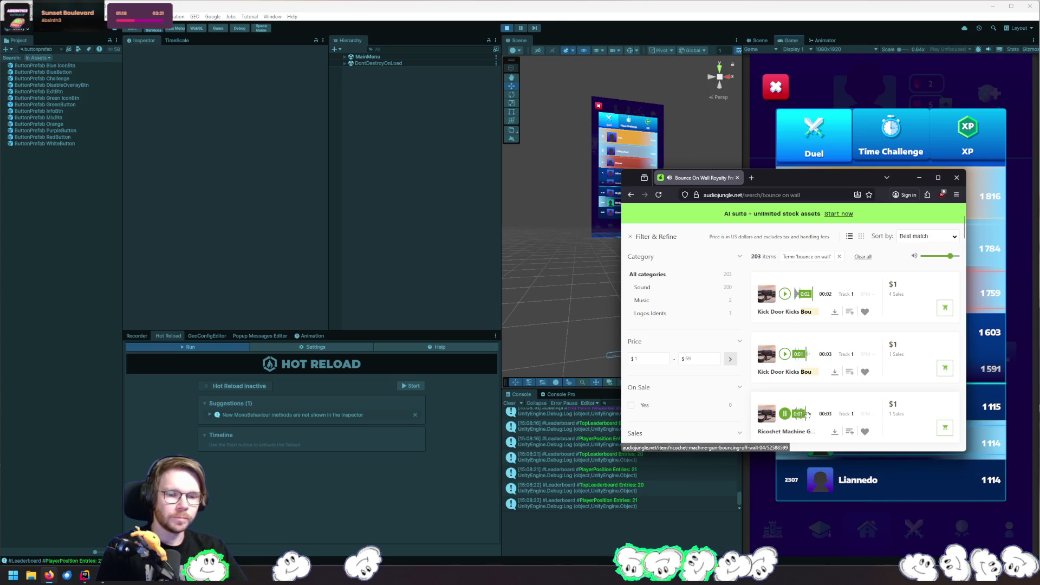
# Preview Soccer Ball Bounce and Kick Door Multiple, then minimise Firefox to return to Unity
pyautogui.scroll(-5, 812, 374)
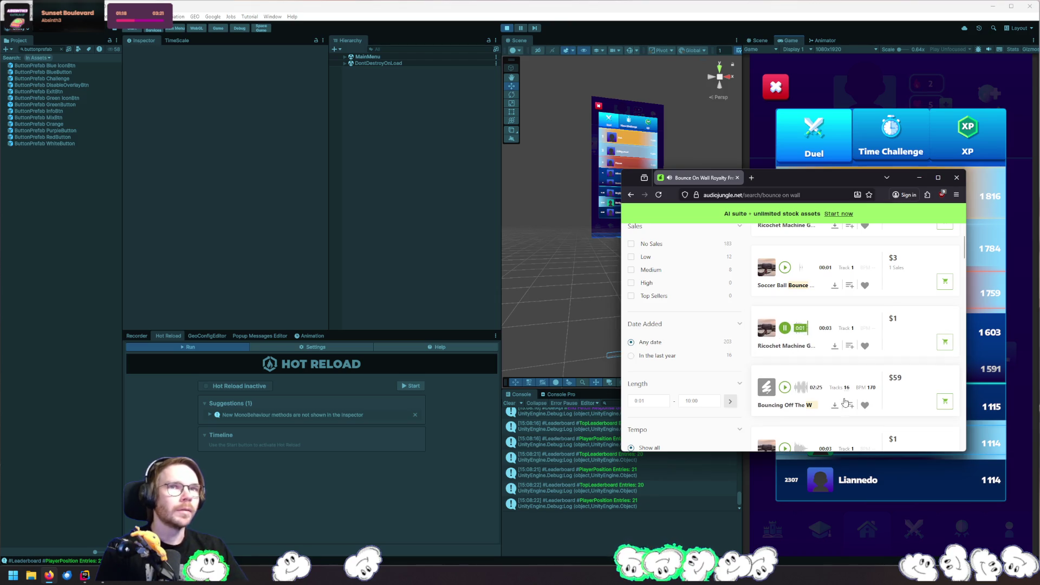
pyautogui.scroll(-3, 845, 401)
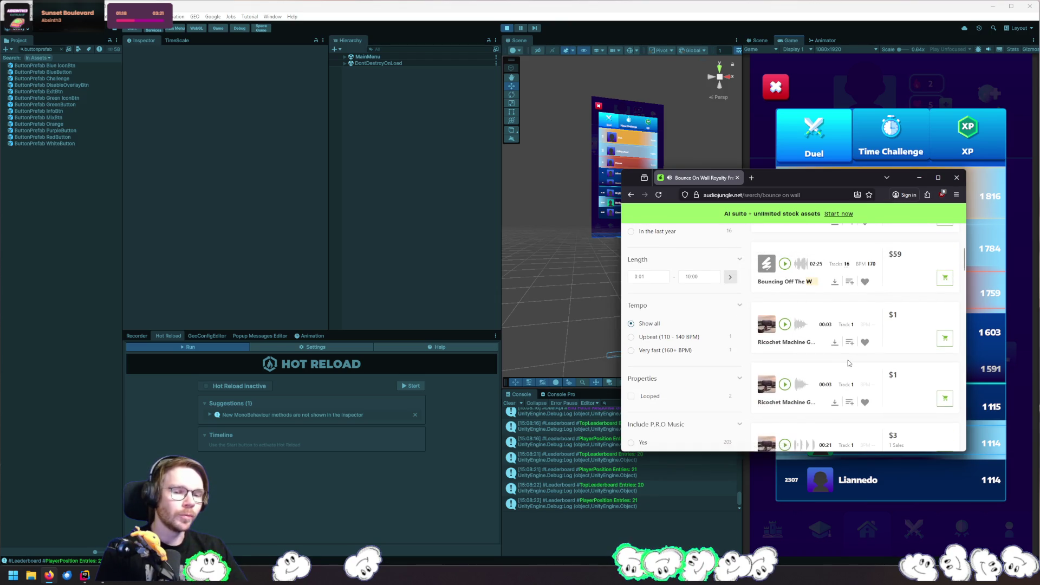
pyautogui.scroll(-10, 848, 362)
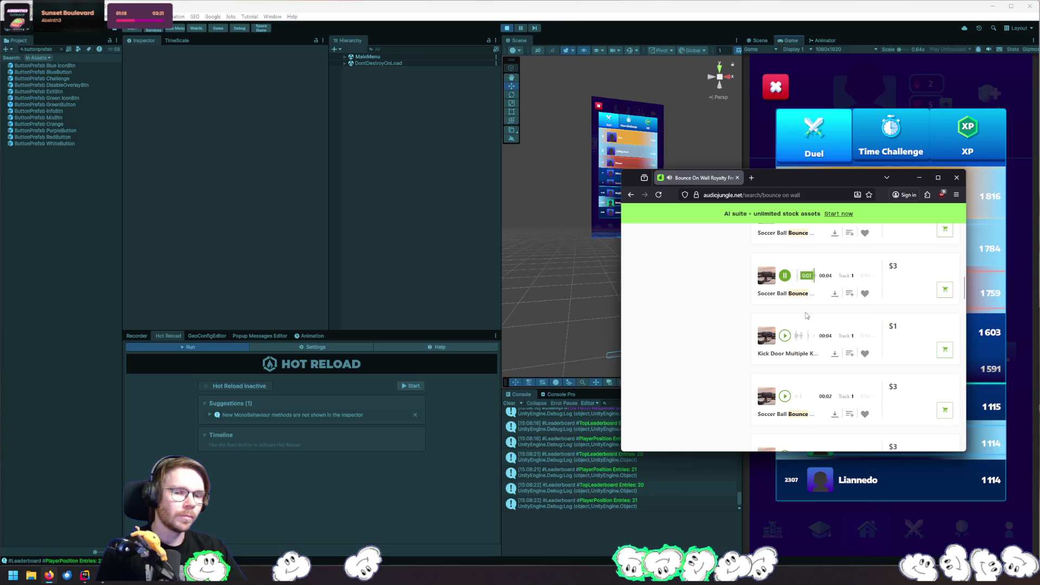
pyautogui.click(786, 275)
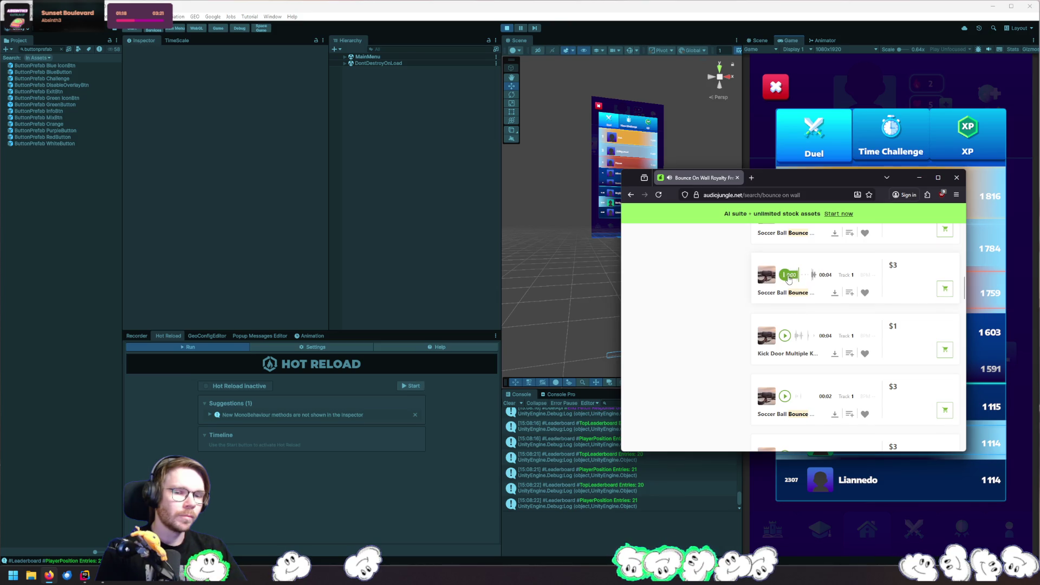
pyautogui.click(787, 335)
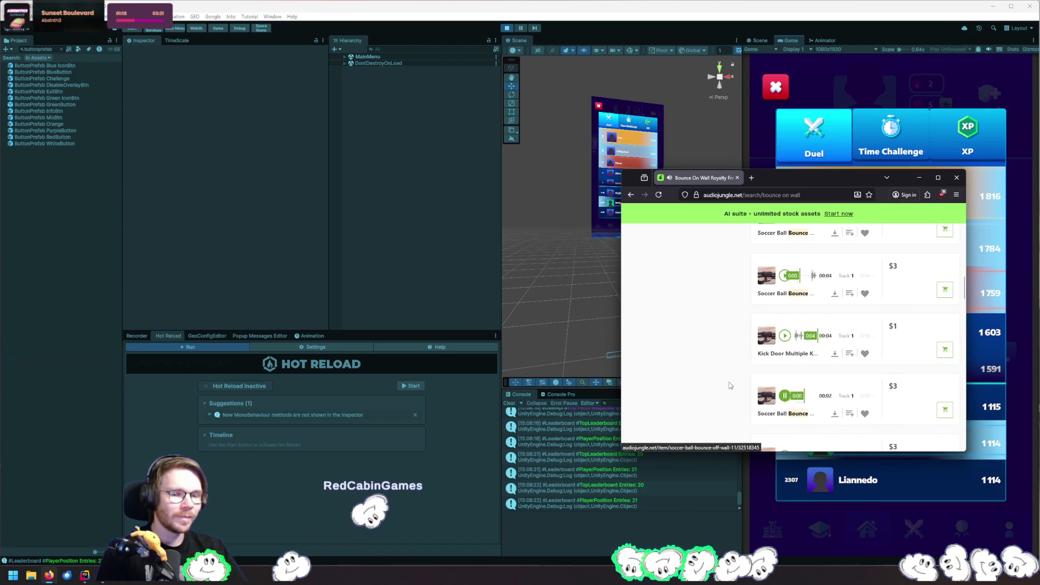
pyautogui.scroll(-2, 728, 379)
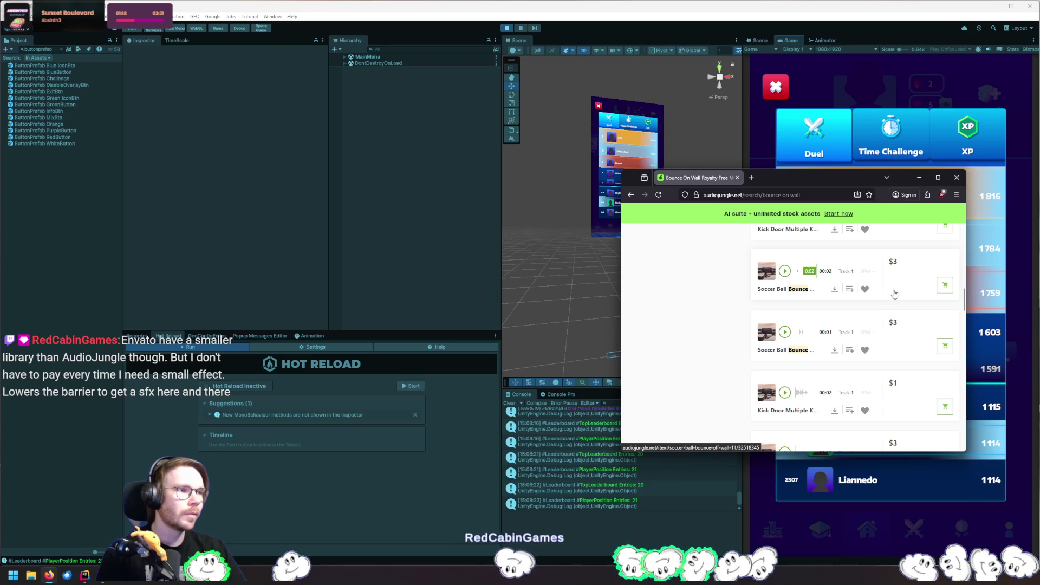
pyautogui.click(919, 177)
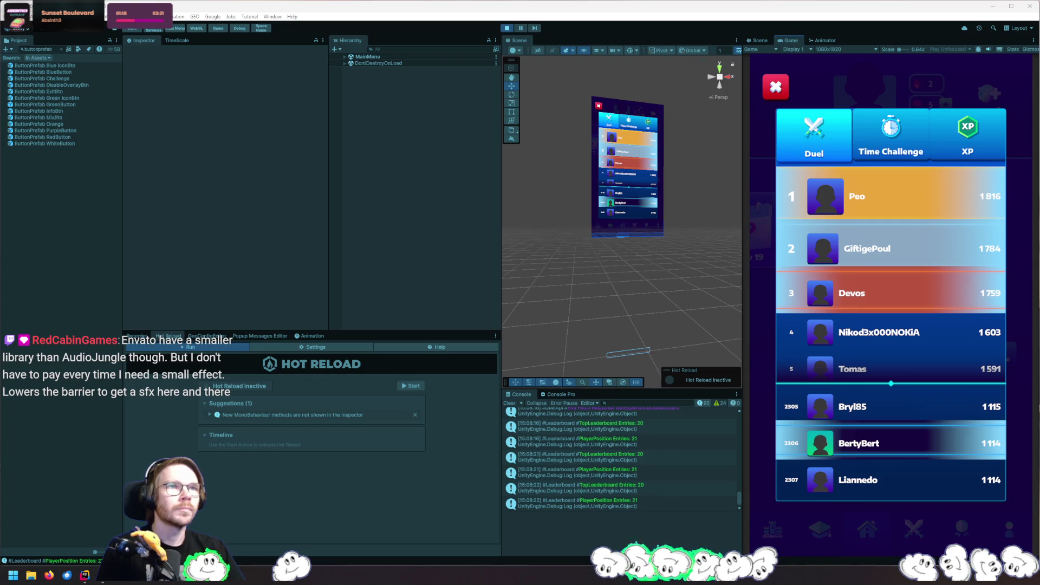
# Switch to Envato Elements, resize the window and open the Sound Effects library
pyautogui.hotkey('alt', 'Tab')
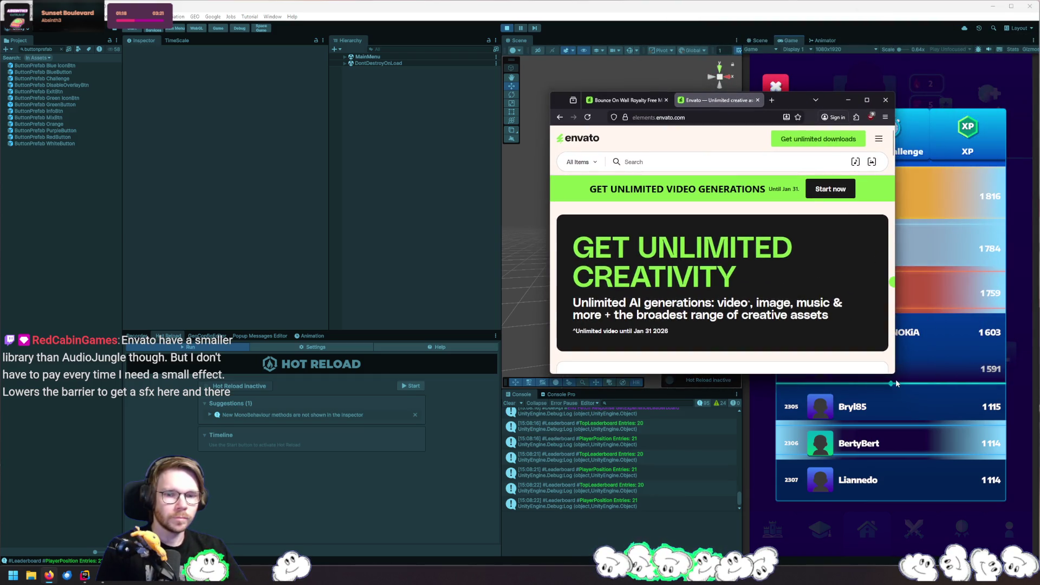
pyautogui.moveTo(892, 374)
pyautogui.mouseDown()
pyautogui.moveTo(972, 520)
pyautogui.moveTo(1007, 513)
pyautogui.mouseUp()
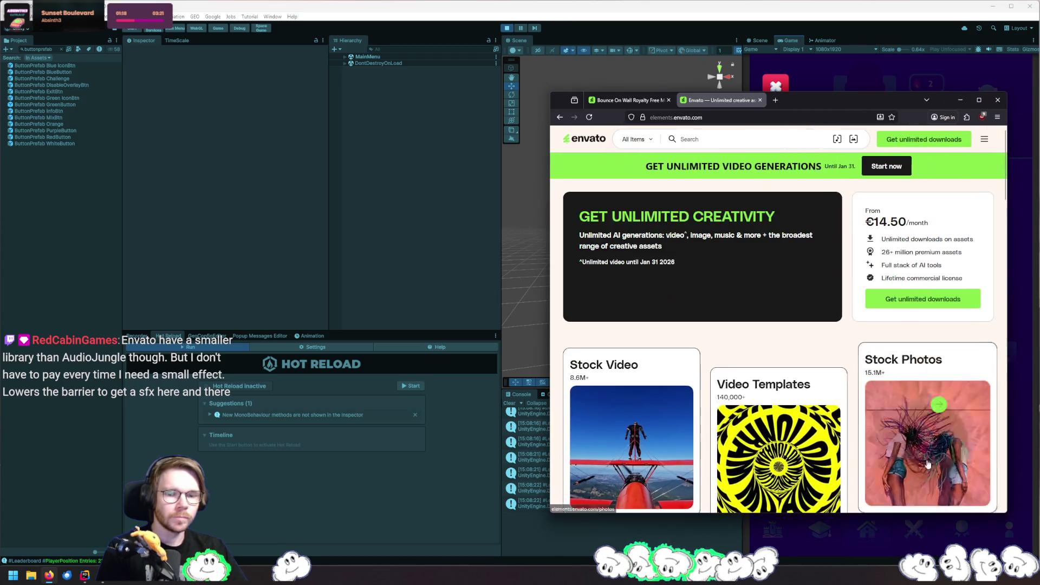
pyautogui.scroll(-3, 751, 361)
pyautogui.scroll(-4, 775, 346)
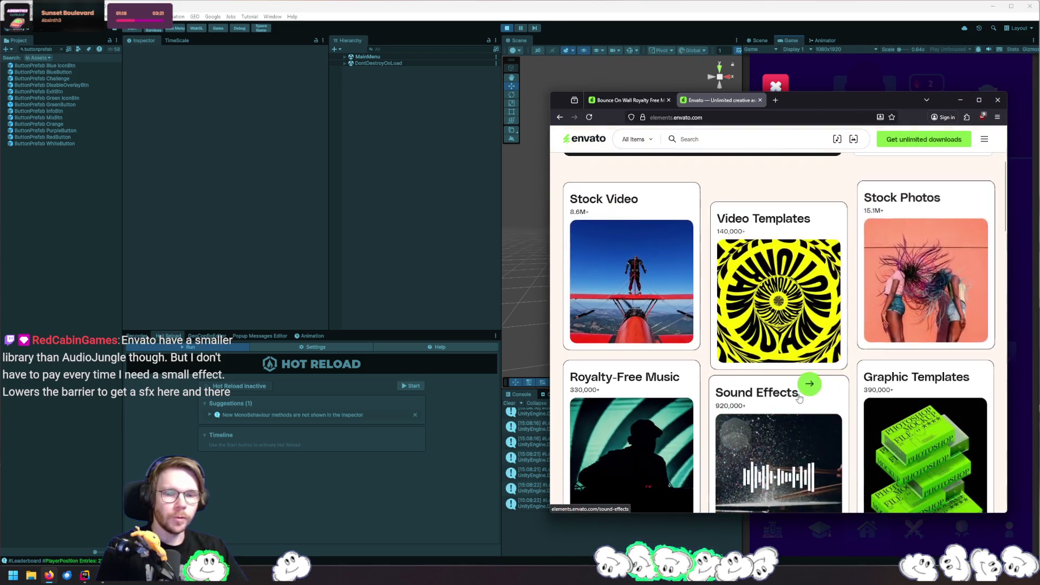
pyautogui.click(803, 326)
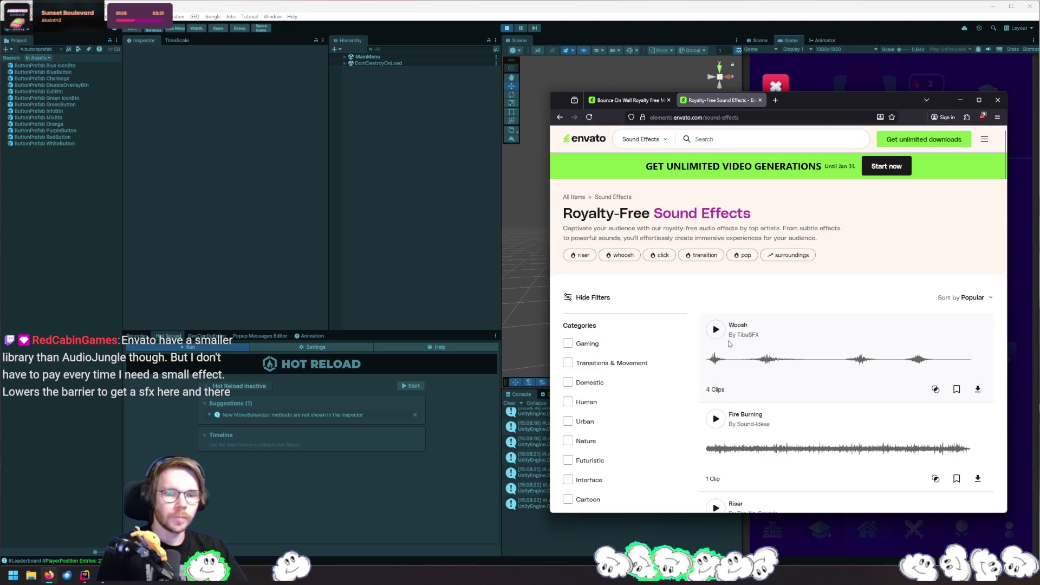
# Preview the Woosh and Fire Burning sound effects
pyautogui.click(719, 332)
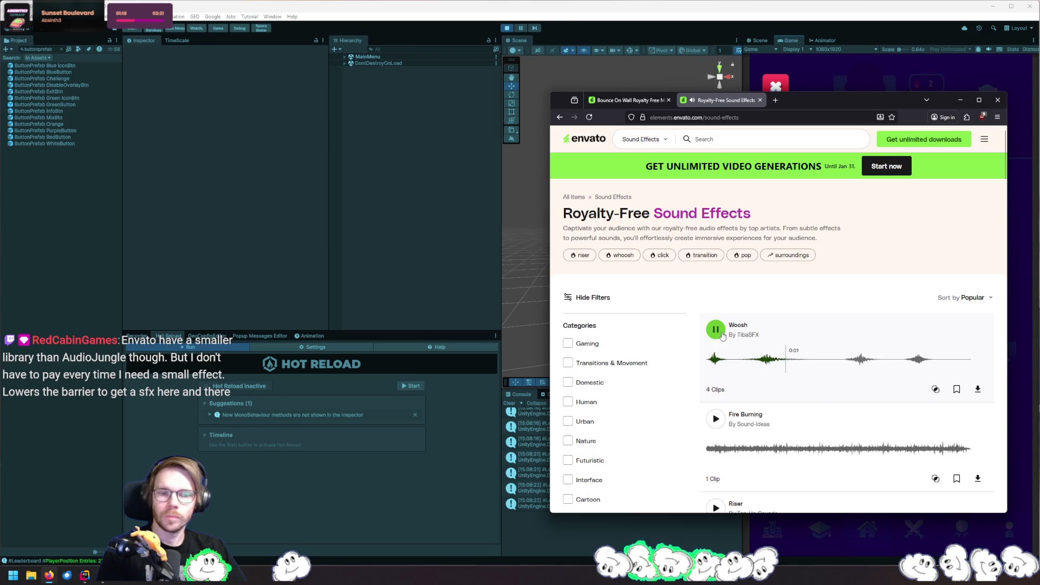
pyautogui.click(719, 422)
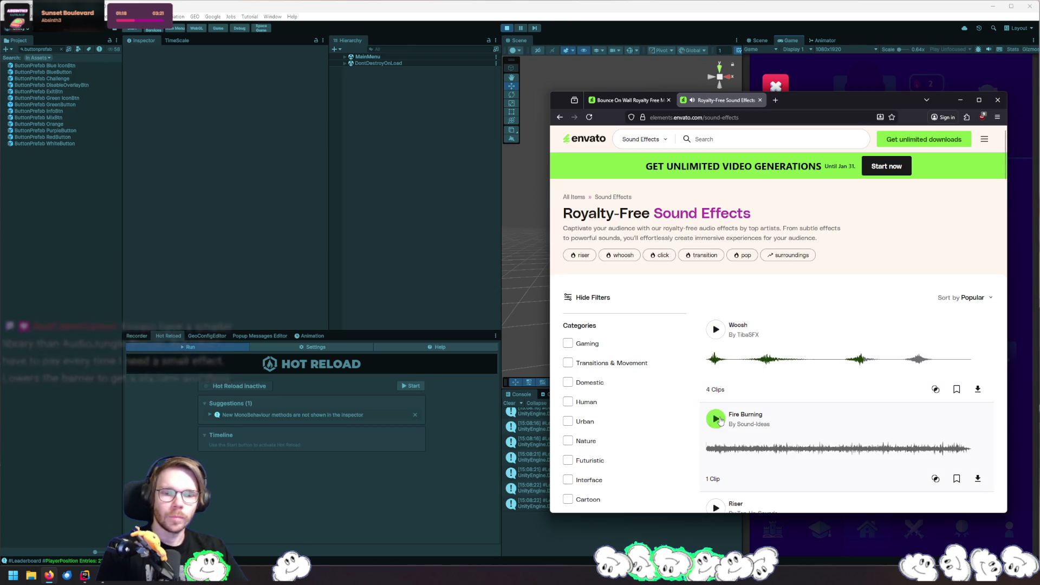
pyautogui.click(719, 422)
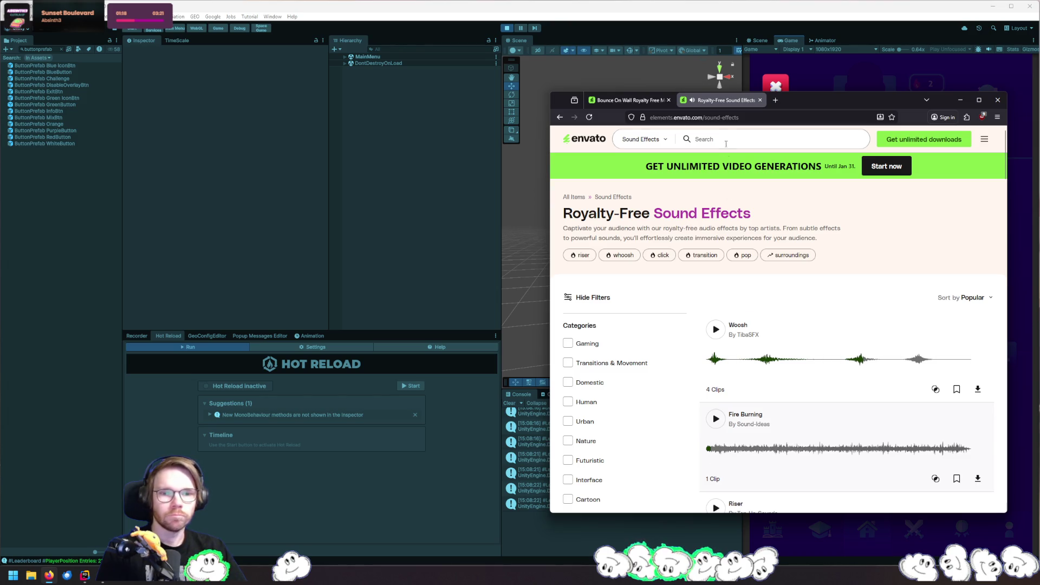
pyautogui.click(727, 140)
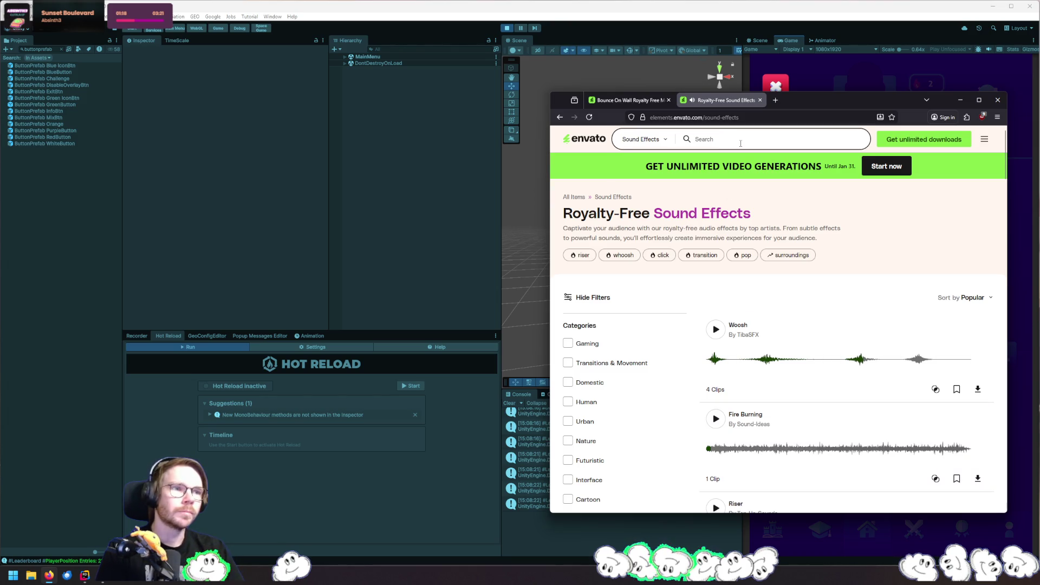
# Search 'wall bounce' and preview Racquetball Wall Bounce, Soccer Ball Bounce Off Wall 3 and Wall Hit
pyautogui.write('wall bo')
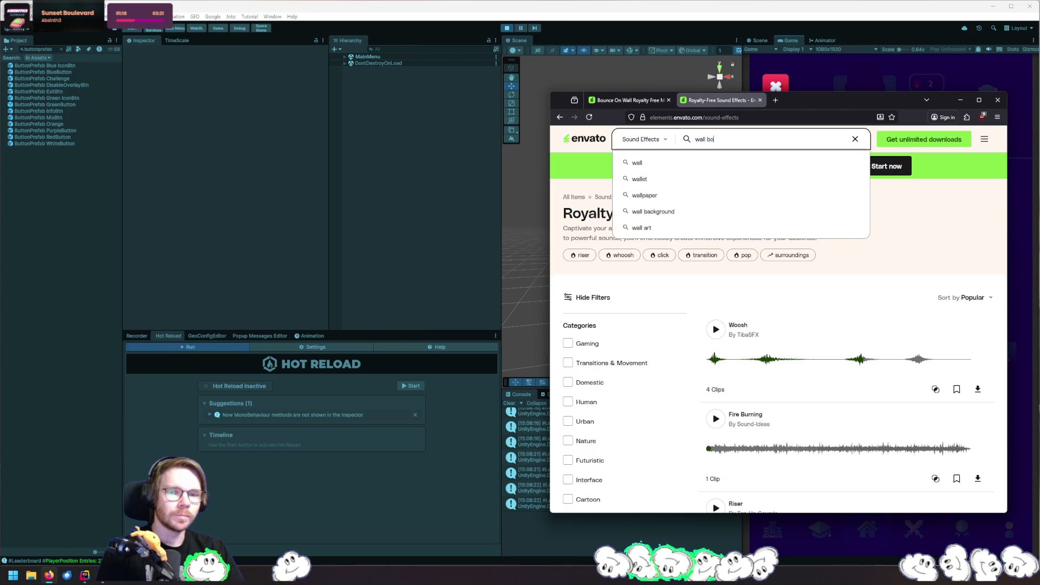
pyautogui.write('unce')
pyautogui.press('Return')
pyautogui.click(714, 320)
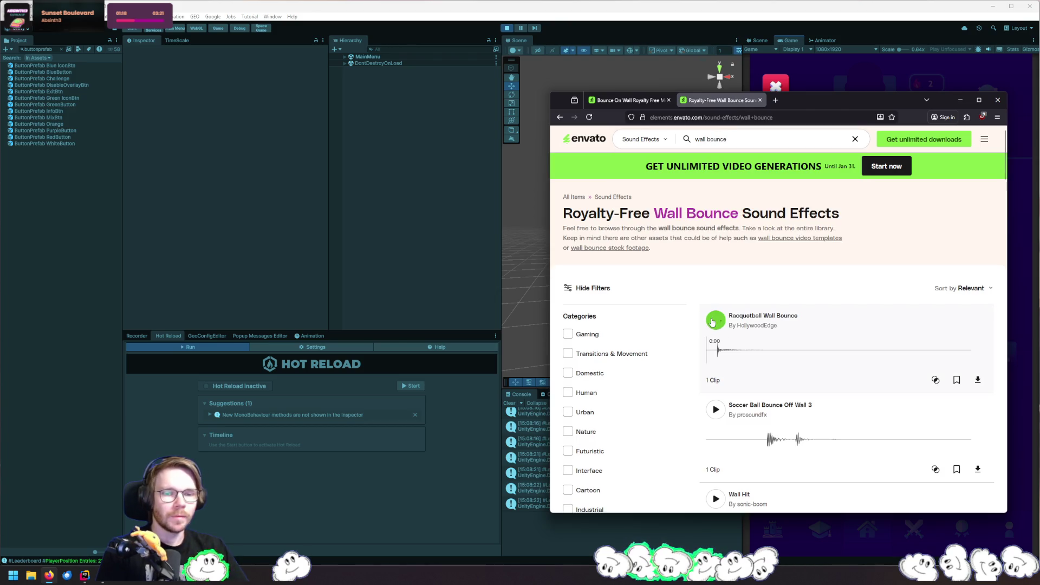
pyautogui.click(716, 411)
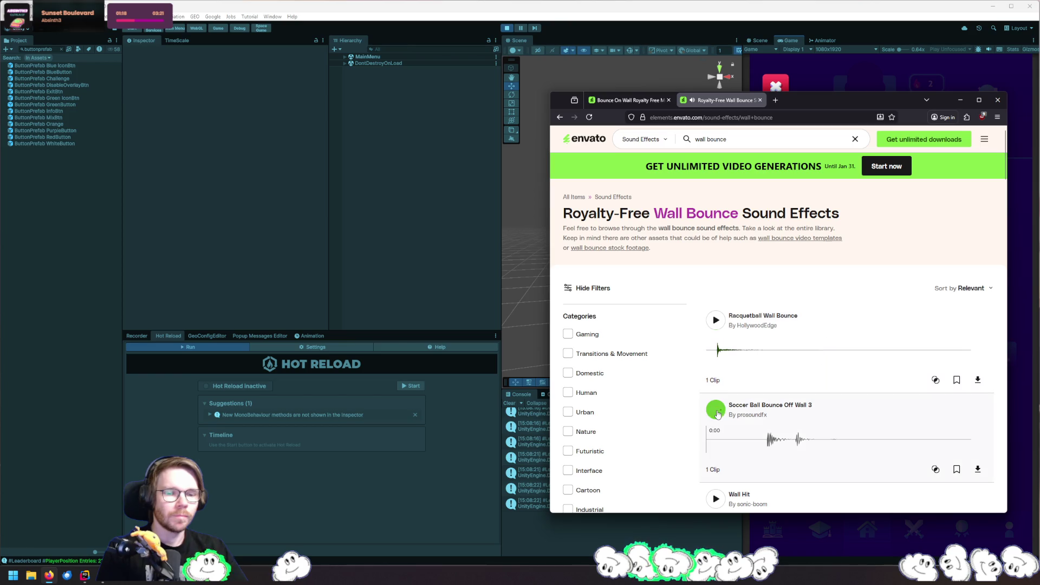
pyautogui.scroll(-4, 718, 389)
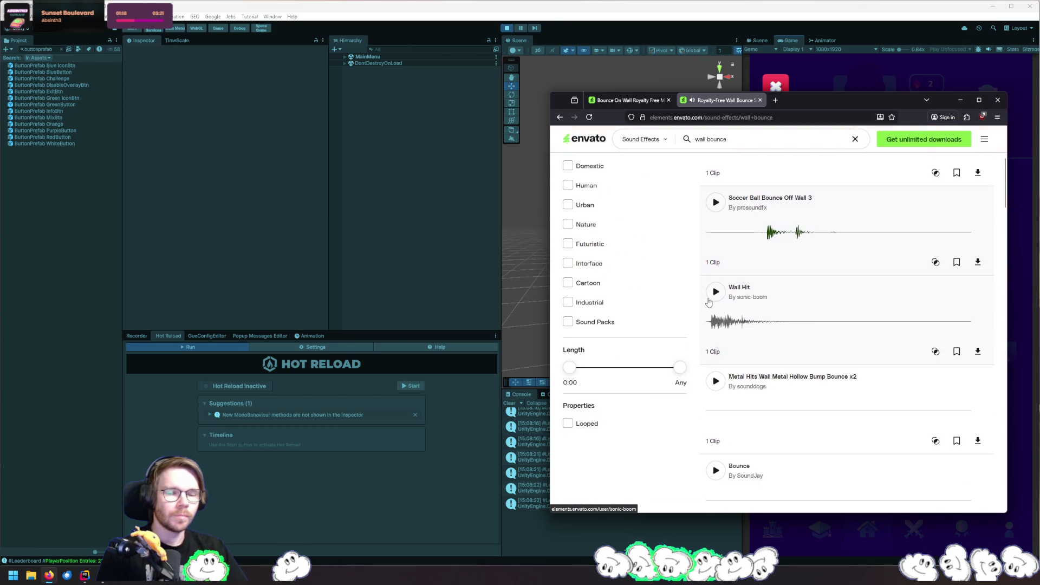
pyautogui.click(715, 299)
# Preview the Bounce, Retro Wall Shot Hit, Rock Wall Break Hit and Basketbal Indoor Ball Bounce clips
pyautogui.click(785, 142)
pyautogui.hotkey('ctrl', 'a')
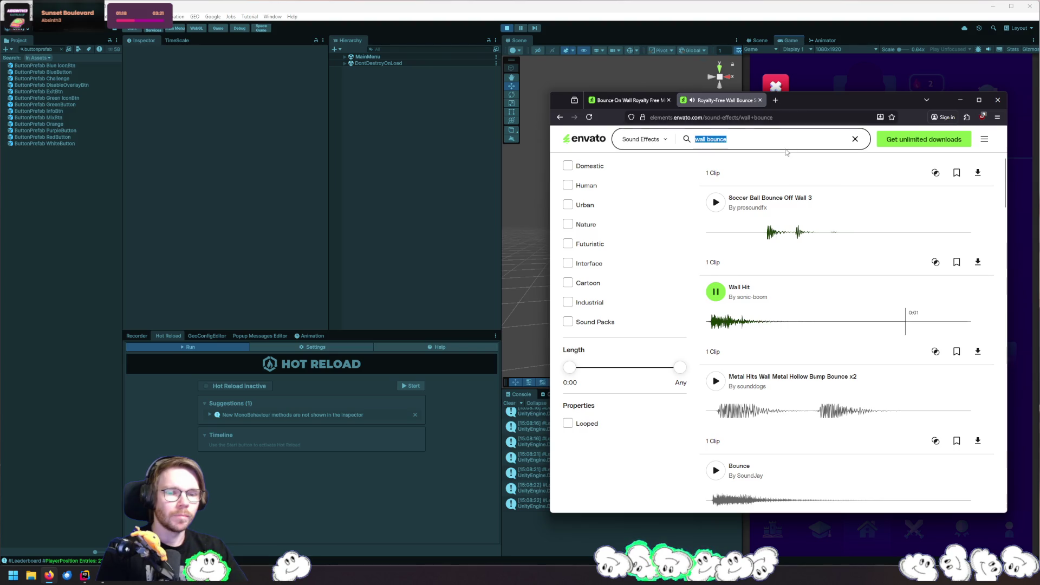
pyautogui.click(715, 471)
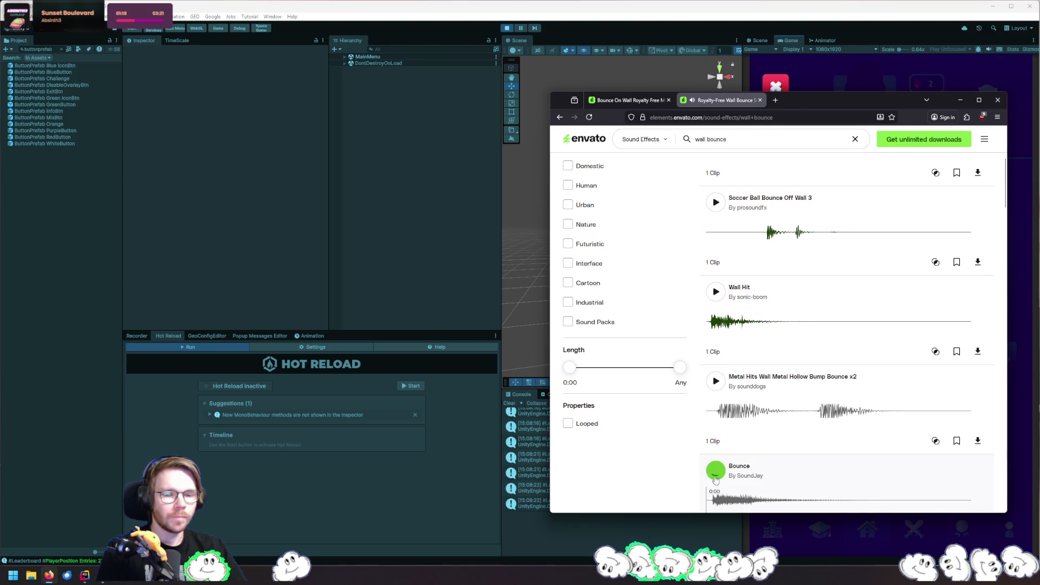
pyautogui.scroll(-2, 714, 479)
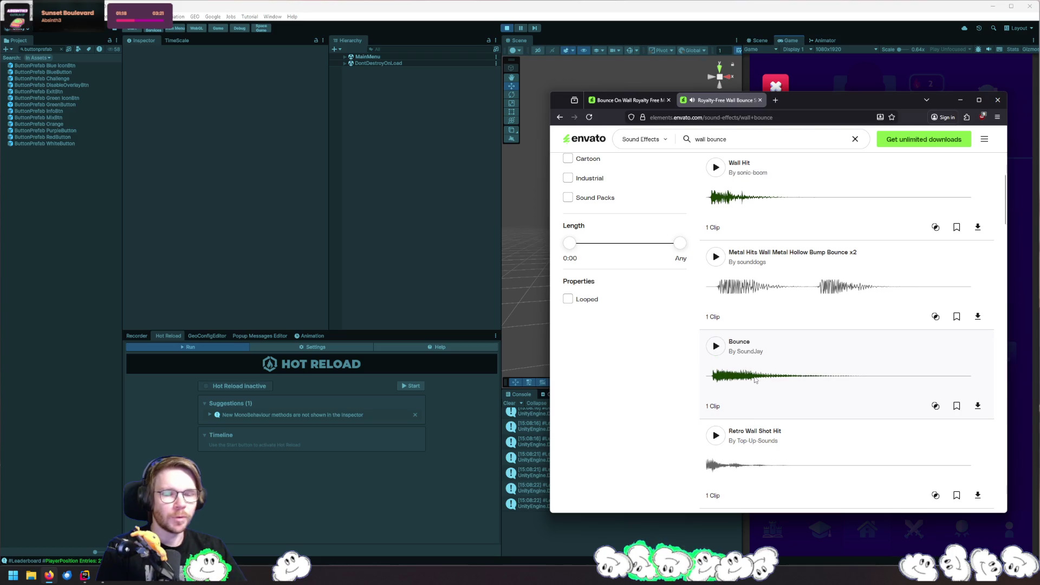
pyautogui.click(715, 436)
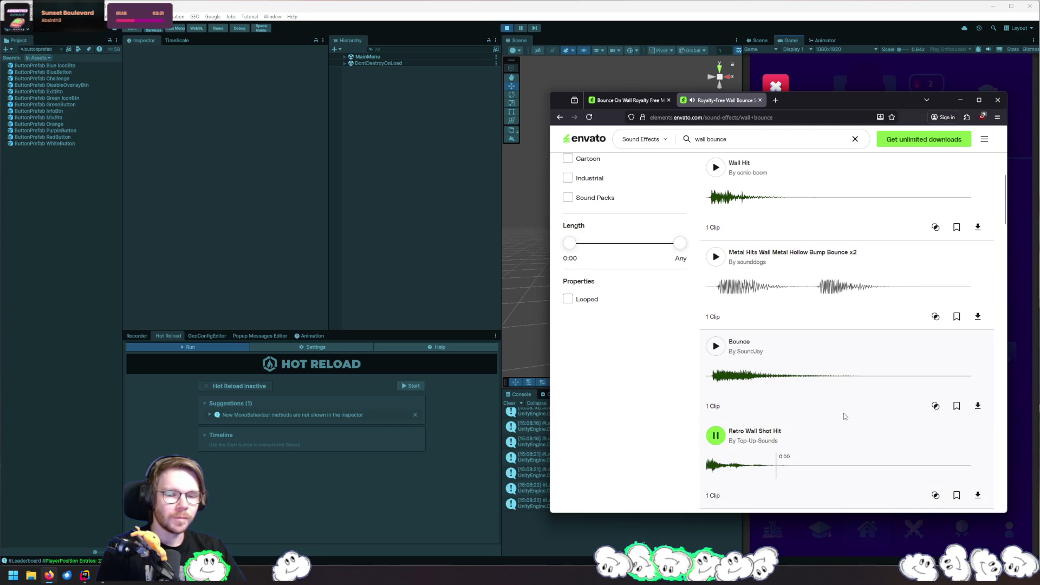
pyautogui.scroll(-3, 763, 394)
pyautogui.click(720, 360)
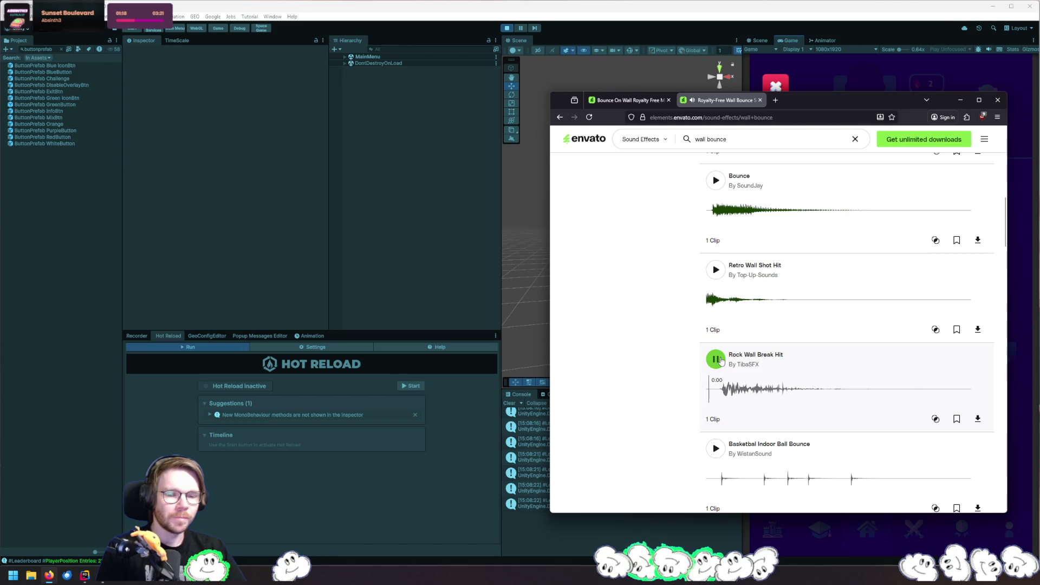
pyautogui.click(720, 451)
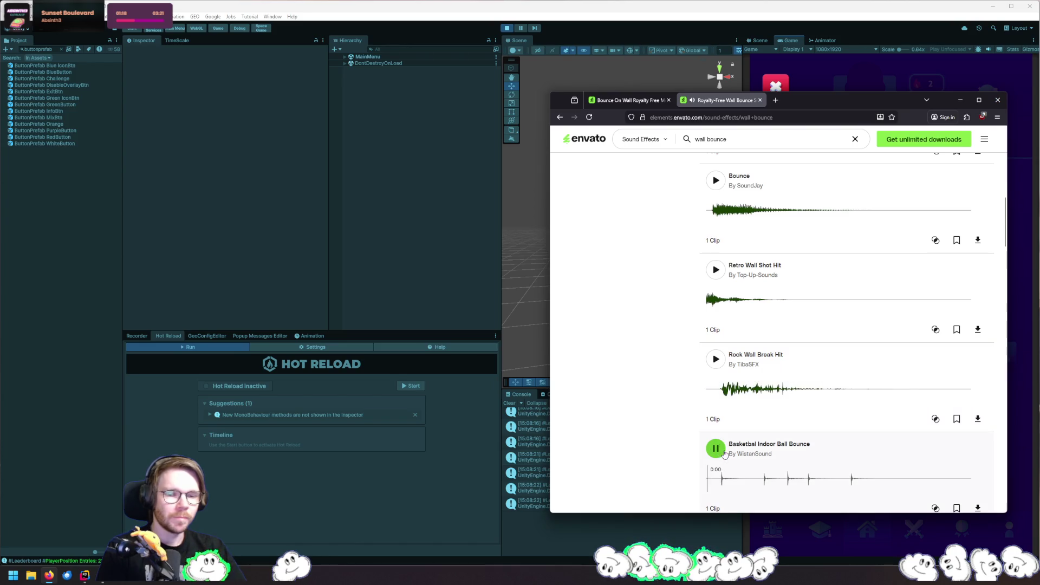
pyautogui.scroll(-5, 823, 399)
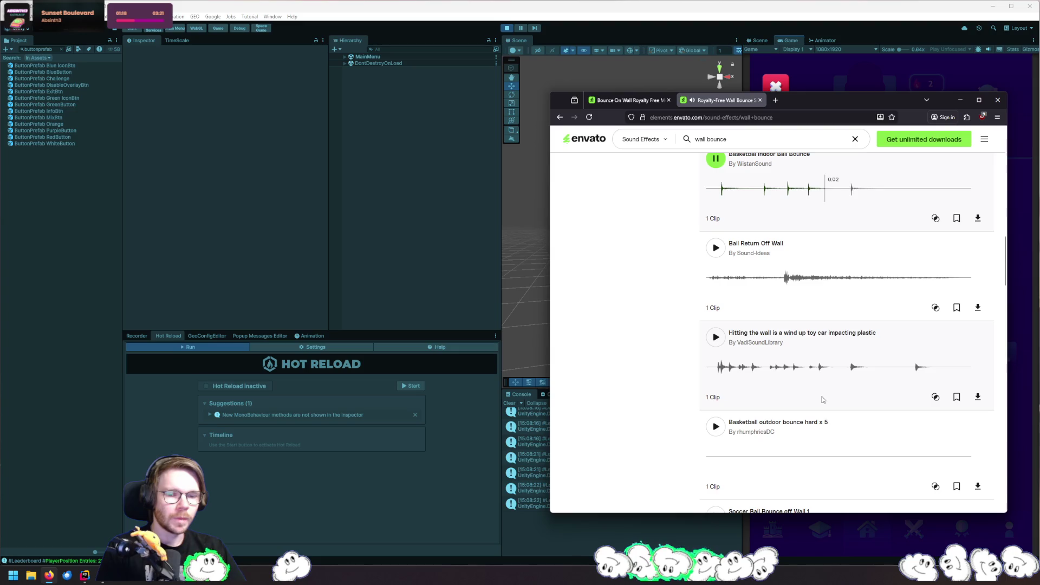
# Preview So Classic Wall Hit Impact, Bounce Then Jump, Classic Retro Bounce, Soccer Ball Bounce Off Wall 5, Retro Block Bounce
pyautogui.click(774, 133)
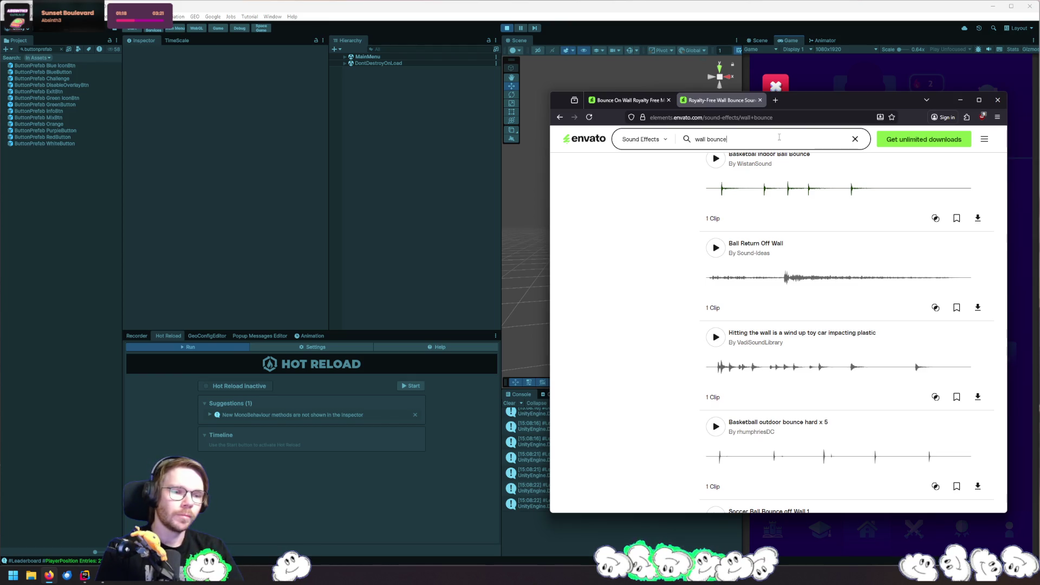
pyautogui.scroll(-6, 956, 491)
pyautogui.click(716, 365)
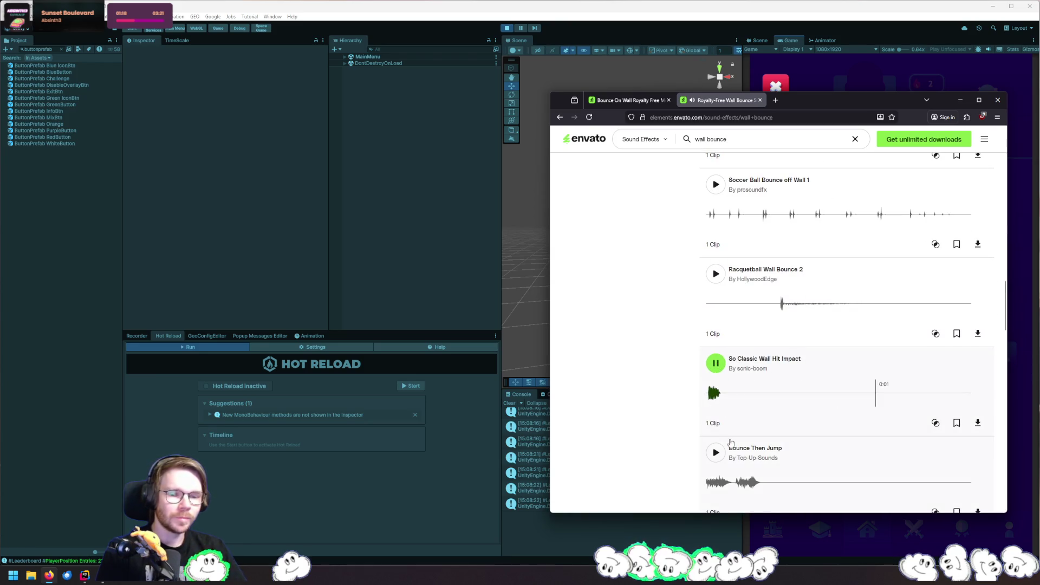
pyautogui.scroll(-2, 710, 339)
pyautogui.click(710, 335)
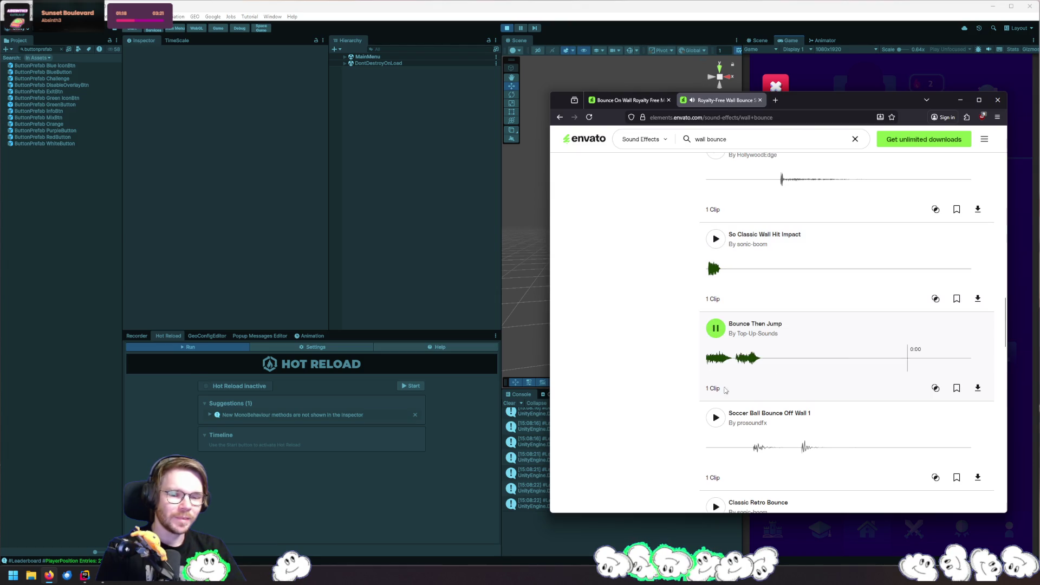
pyautogui.scroll(-3, 719, 309)
pyautogui.click(715, 341)
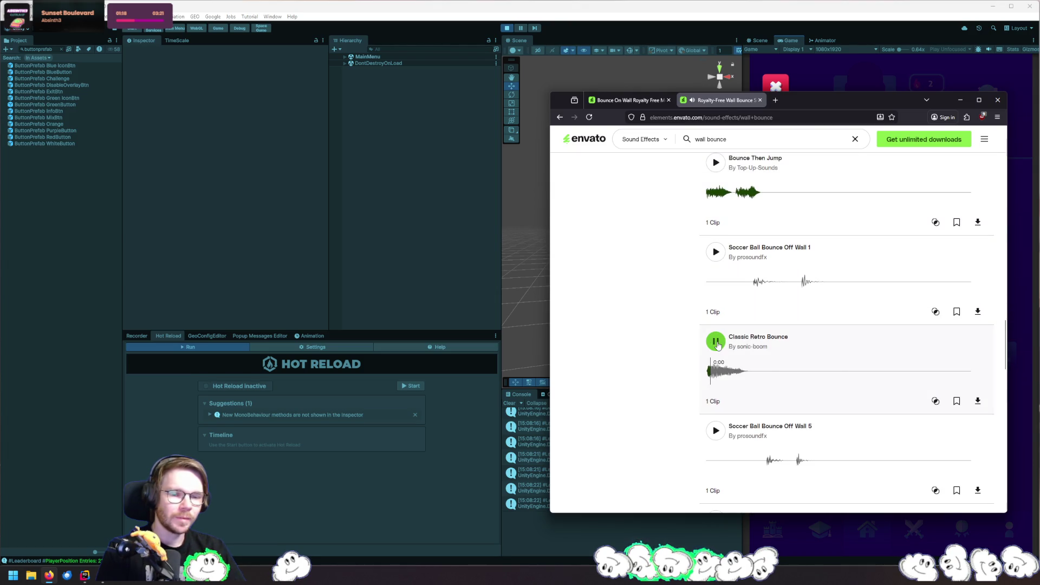
pyautogui.click(716, 431)
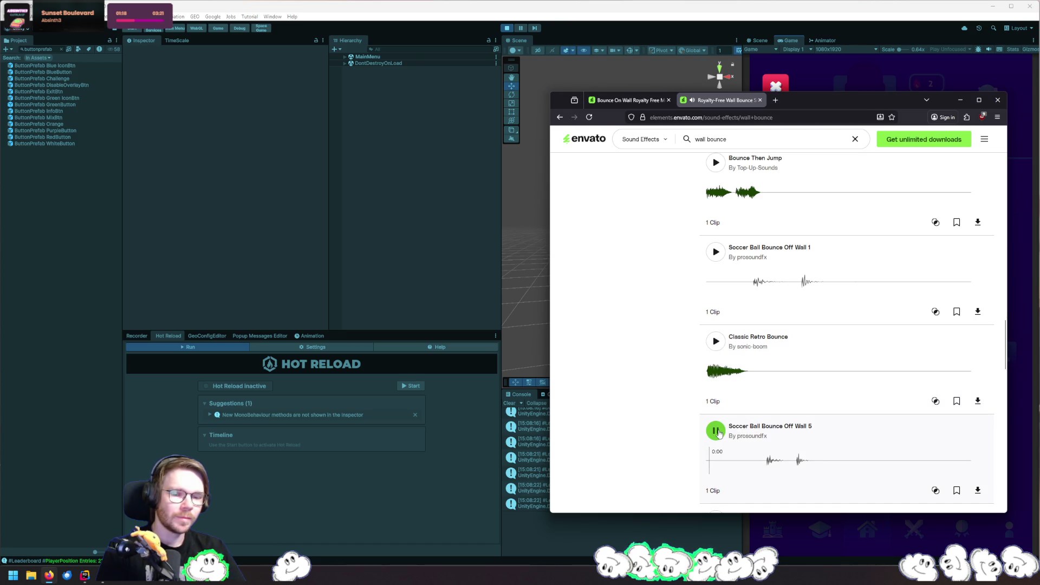
pyautogui.scroll(-4, 717, 433)
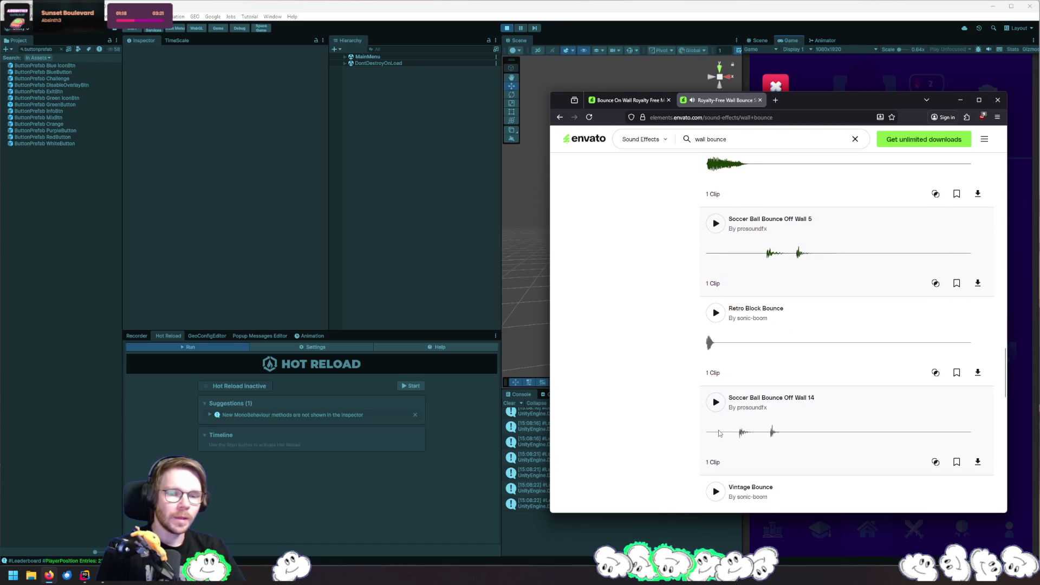
pyautogui.click(712, 317)
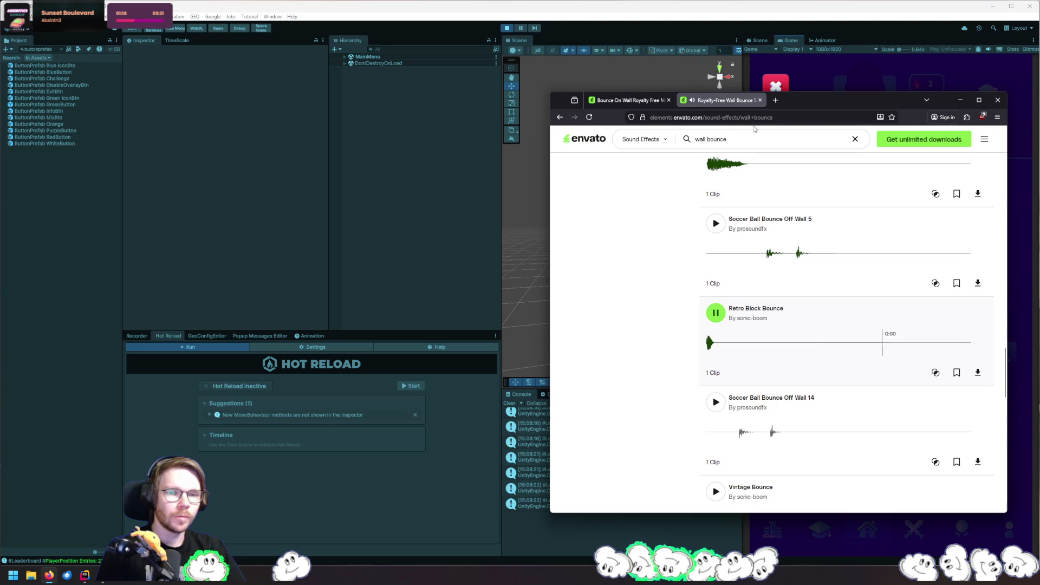
# Replace the query with 'block bounce' and run the search
pyautogui.click(777, 136)
pyautogui.write('nce')
pyautogui.press('Return')
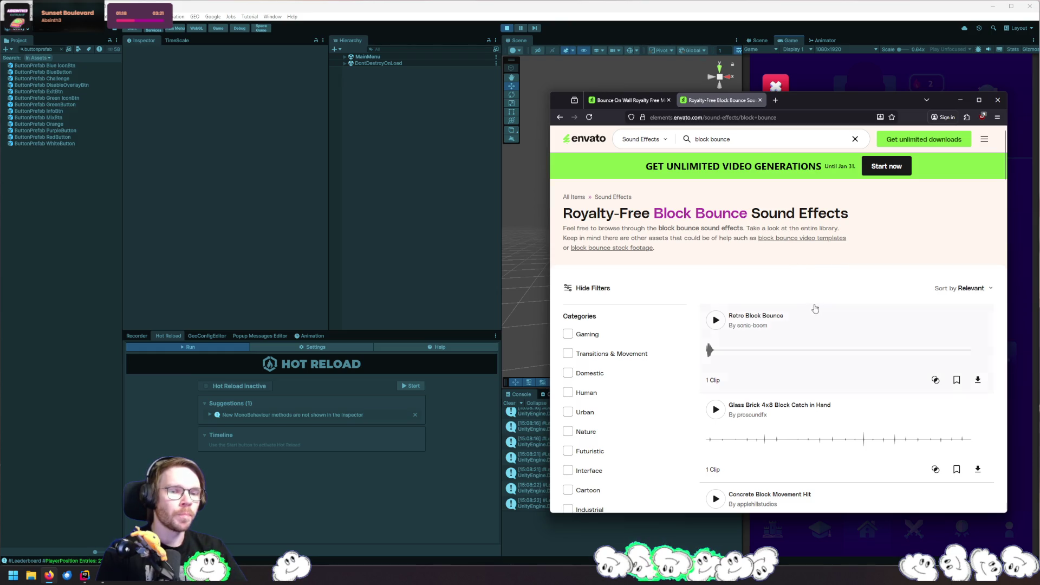
pyautogui.click(762, 139)
# Search 'thud' and preview Thud, TibaSFX Thud, Thud Ugh Hit, Thud Impact and Thud Hit 01
pyautogui.write('d')
pyautogui.press('Return')
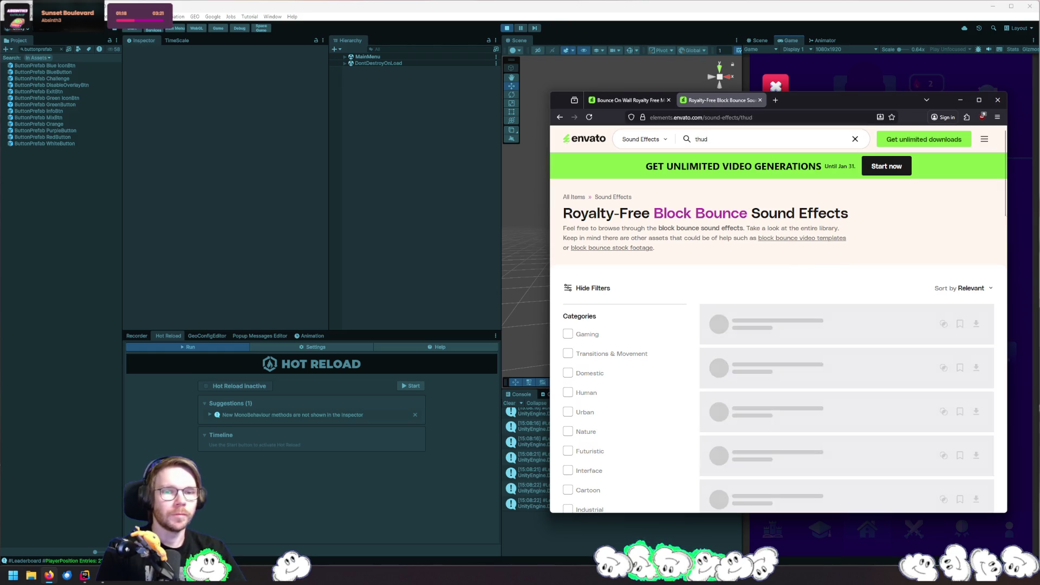
pyautogui.click(715, 337)
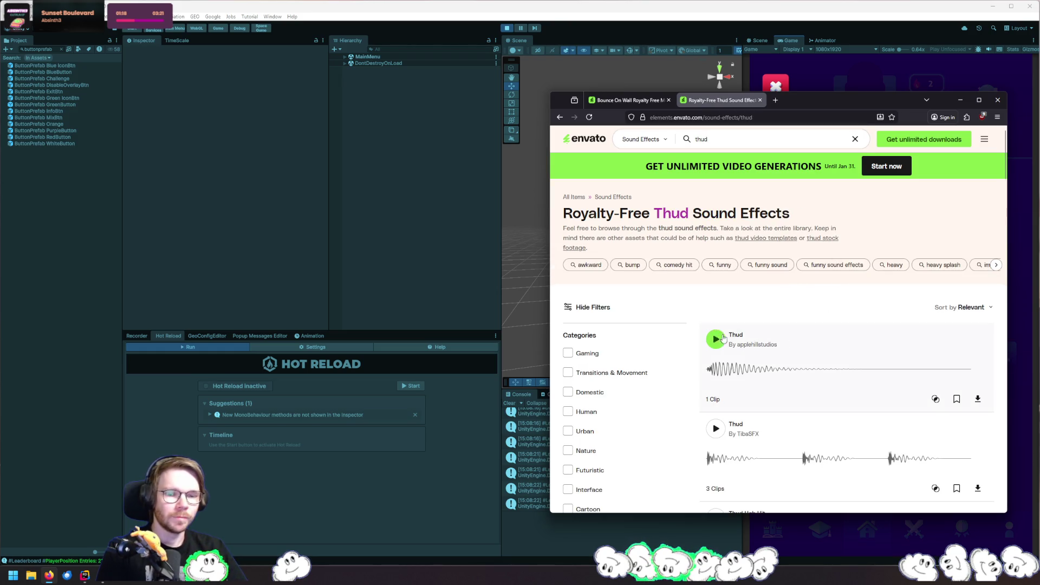
pyautogui.scroll(-2, 716, 342)
pyautogui.click(721, 309)
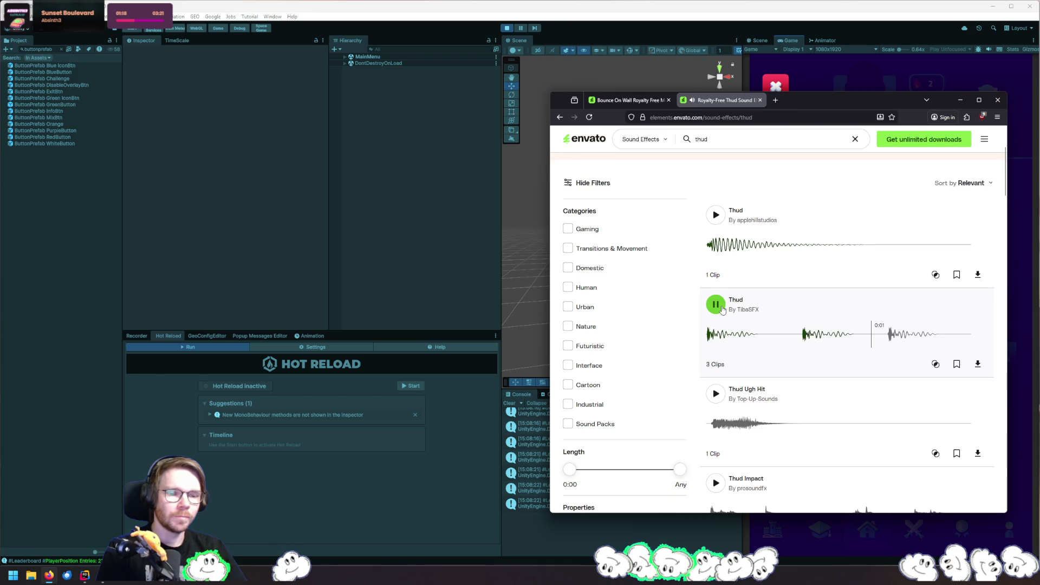
pyautogui.click(723, 395)
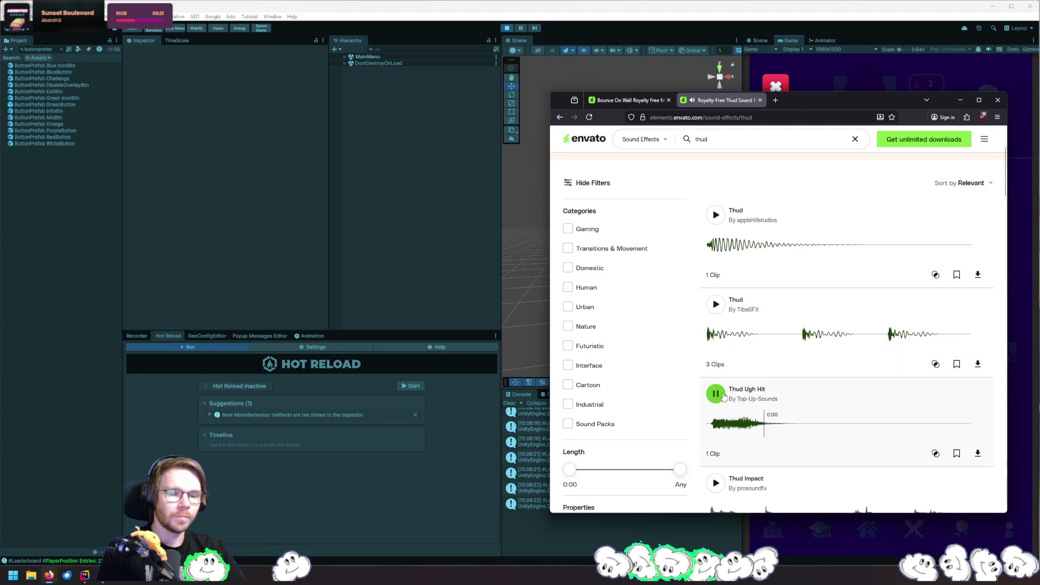
pyautogui.scroll(-2, 723, 395)
pyautogui.click(716, 276)
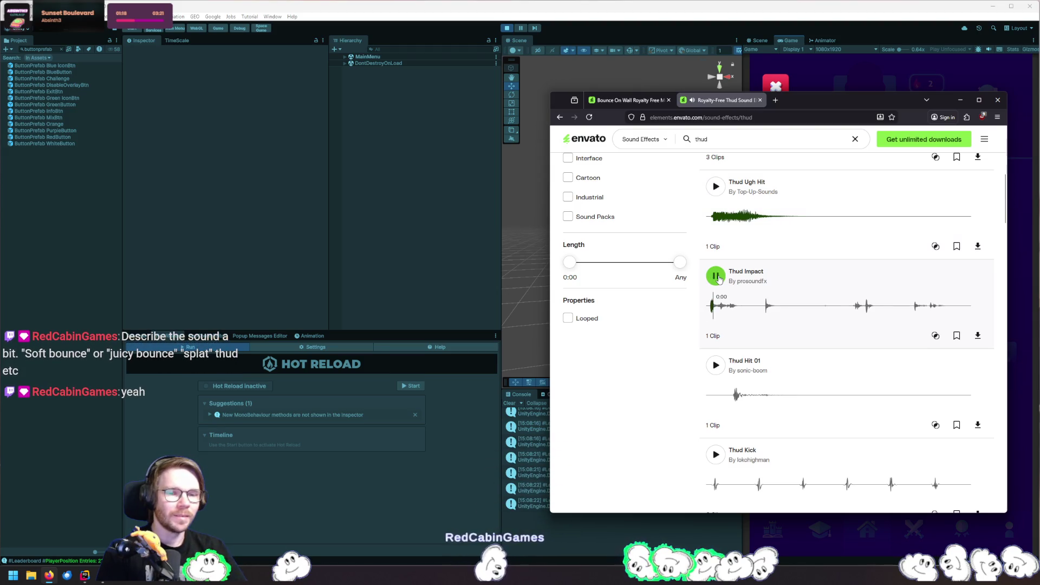
pyautogui.click(718, 370)
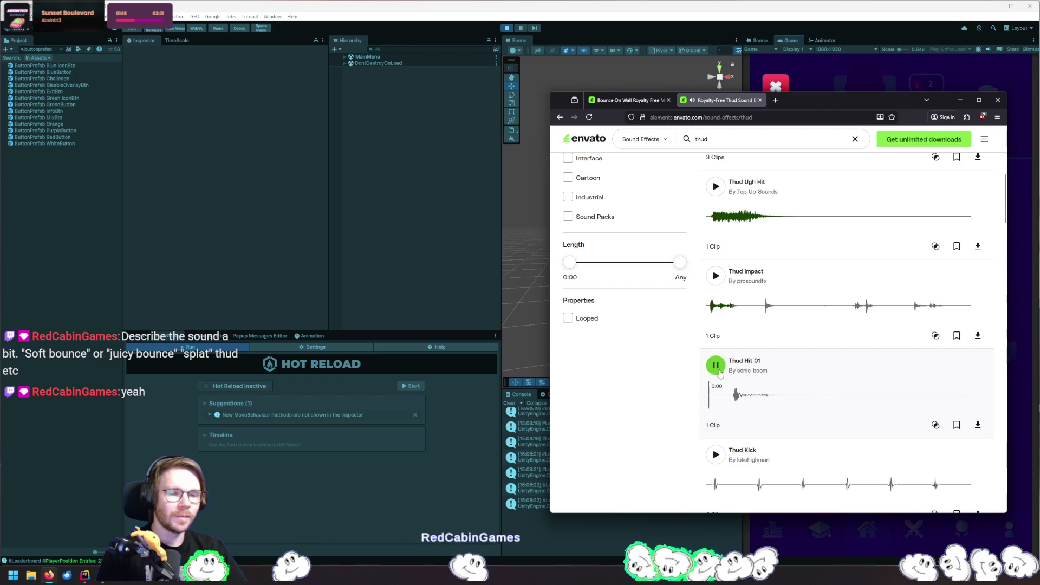
# Preview Thud Kick, Strong Thud Hit, Pot Thud, Sharp Thud Impact, Top-Up-Sounds Thud Impact and Heavy Thud
pyautogui.scroll(-2, 720, 372)
pyautogui.click(720, 365)
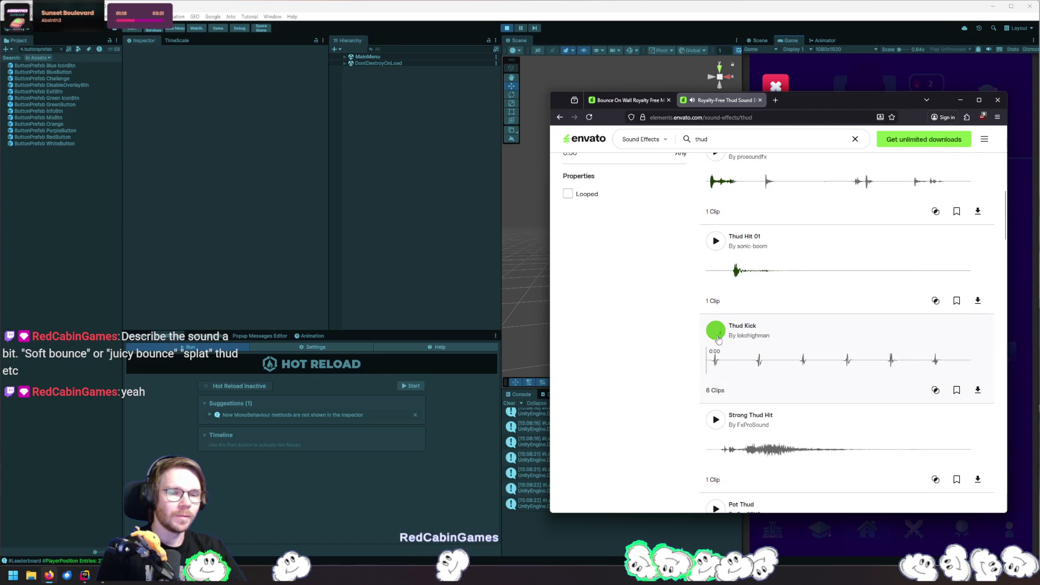
pyautogui.scroll(-2, 720, 339)
pyautogui.click(719, 338)
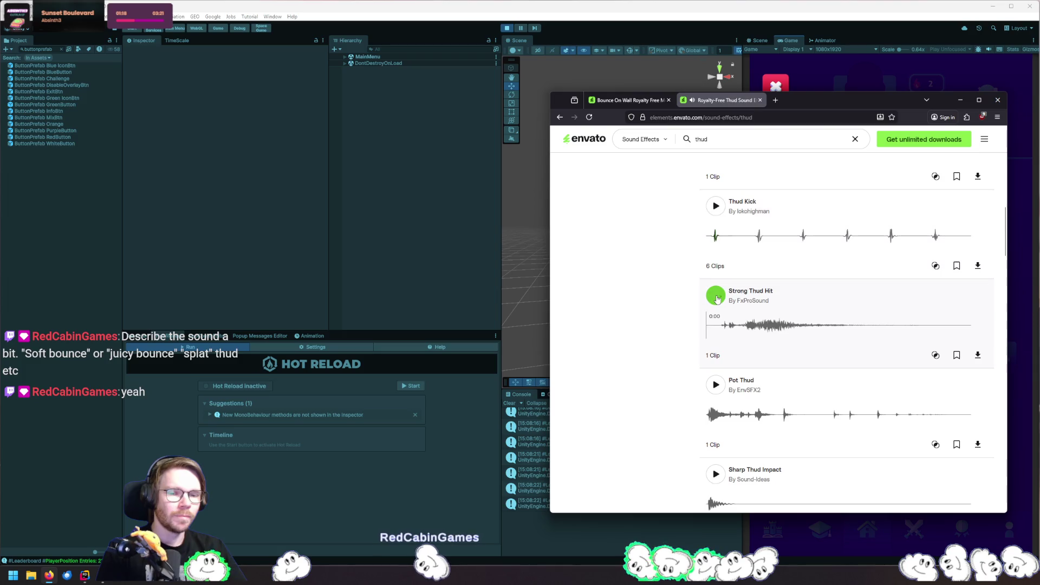
pyautogui.click(715, 384)
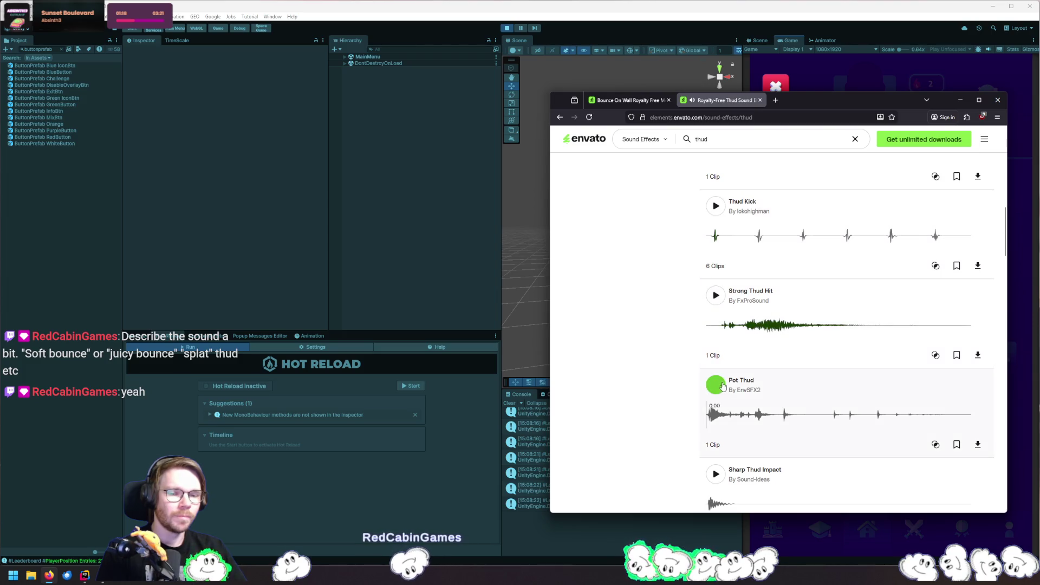
pyautogui.scroll(-2, 724, 284)
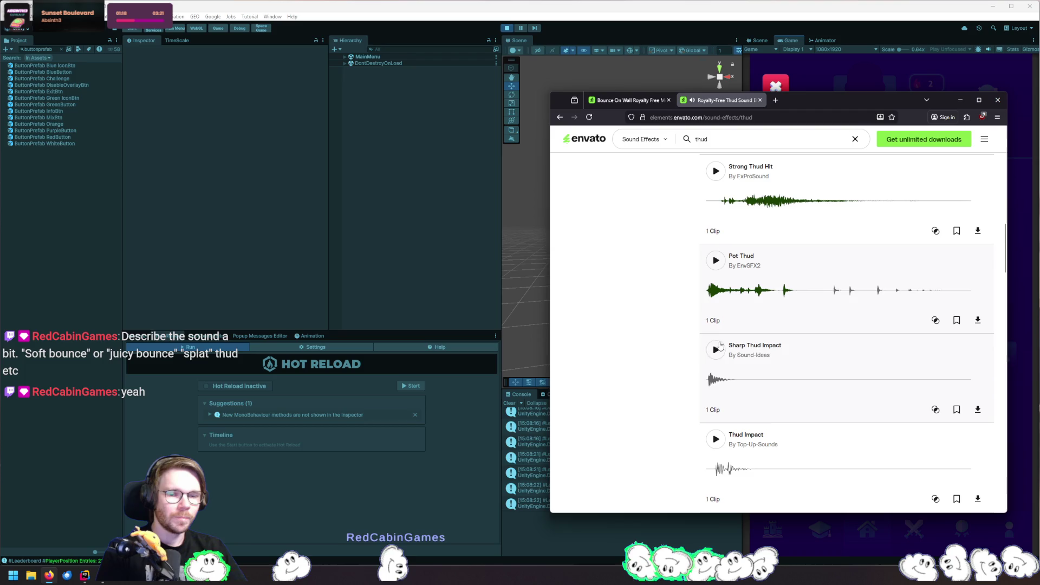
pyautogui.click(723, 379)
pyautogui.scroll(-2, 736, 381)
pyautogui.click(735, 381)
pyautogui.scroll(-1, 726, 382)
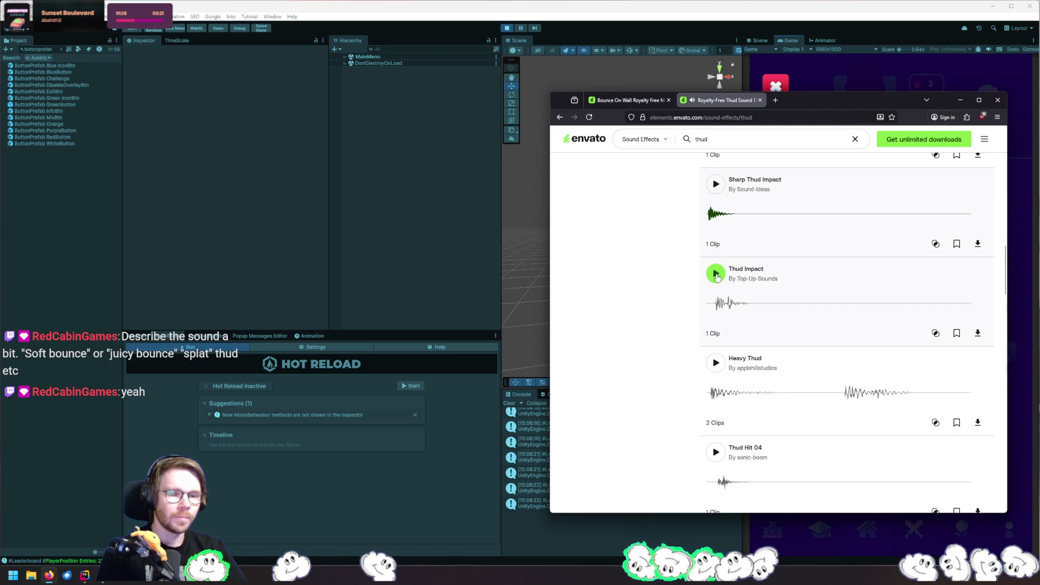
pyautogui.click(713, 383)
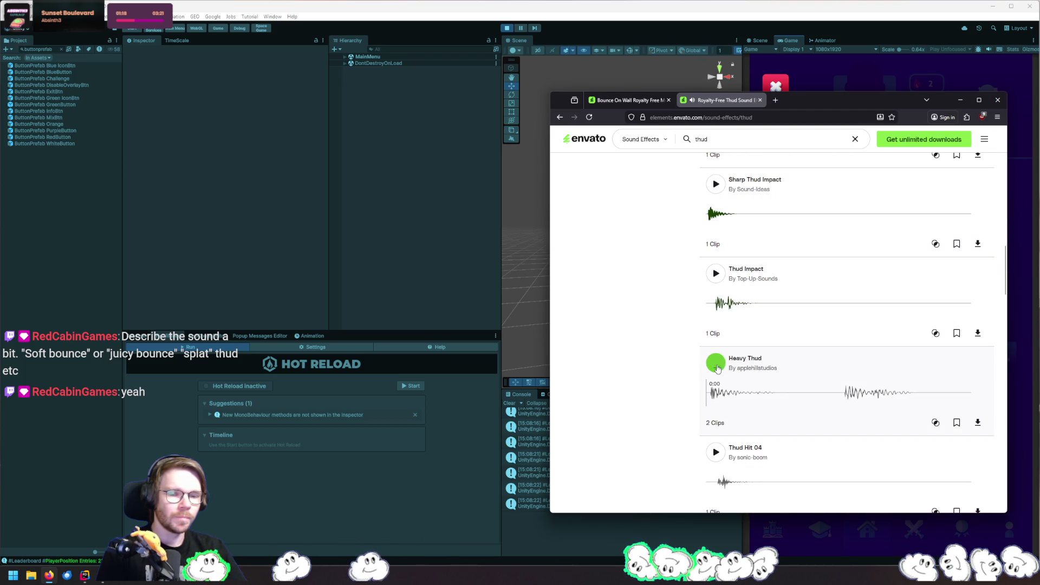
# Preview Thud Hit 04, Thud Punch, Face Hit Thud, Throbbing Thud Impact and Thud Then Process
pyautogui.scroll(-2, 715, 373)
pyautogui.click(717, 367)
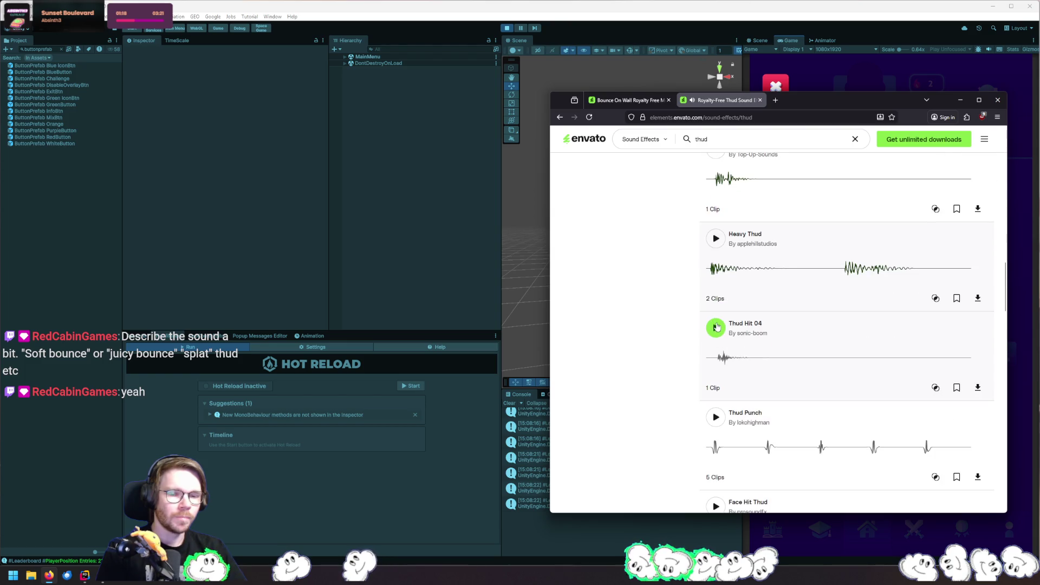
pyautogui.scroll(-3, 718, 328)
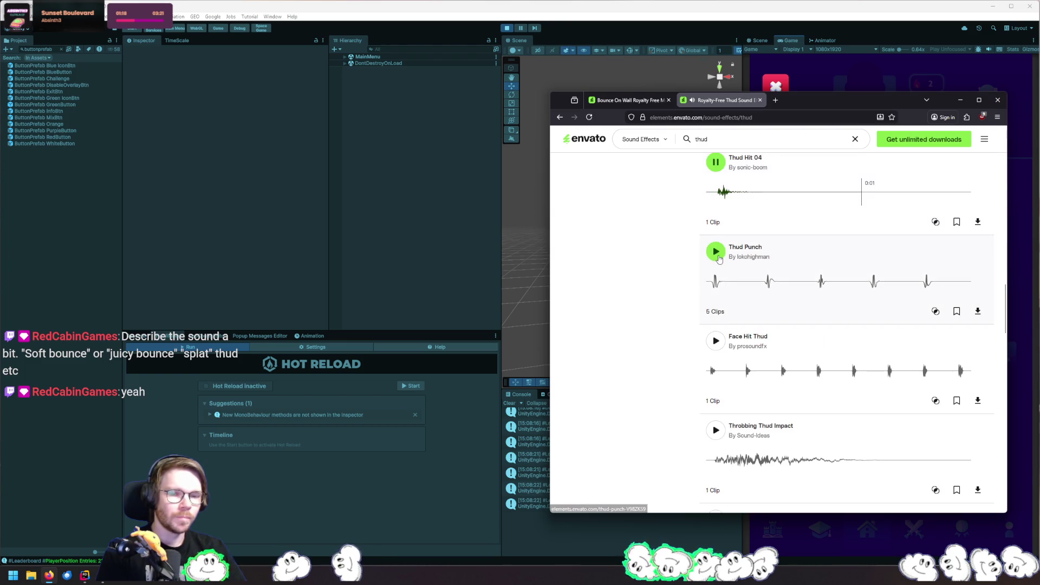
pyautogui.click(715, 252)
pyautogui.click(715, 342)
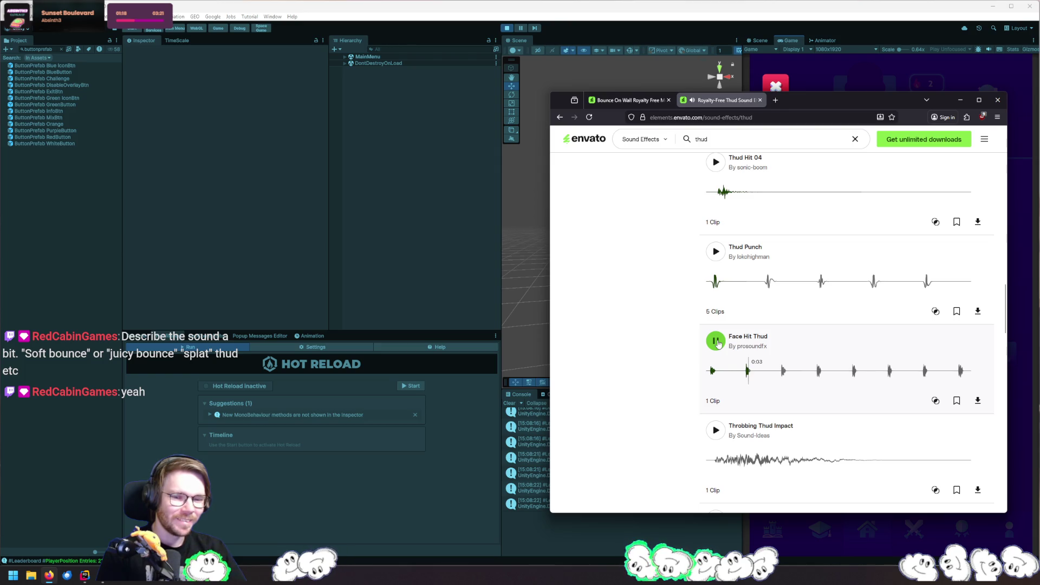
pyautogui.click(718, 342)
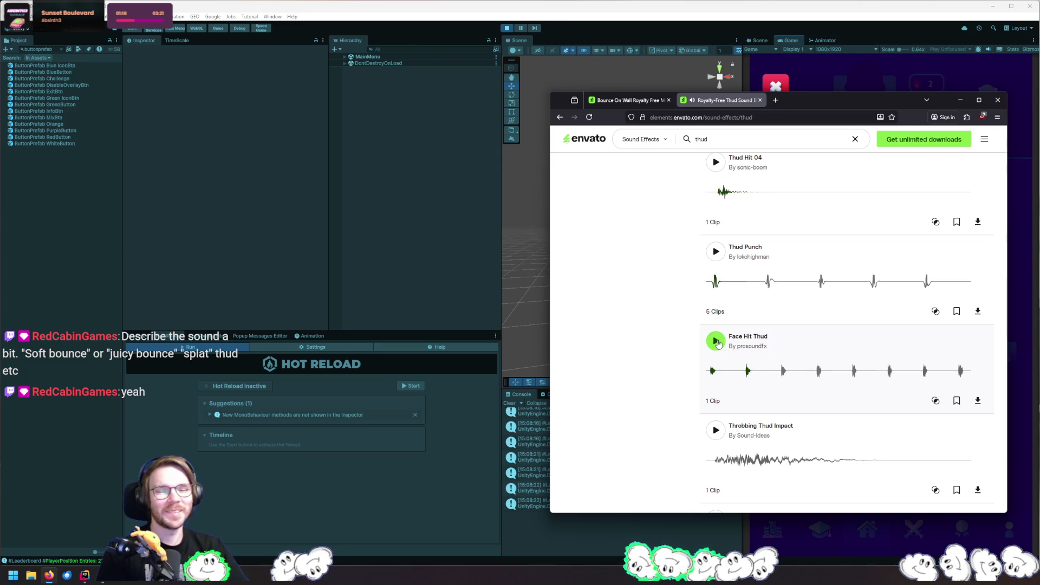
pyautogui.scroll(-3, 718, 343)
pyautogui.click(718, 267)
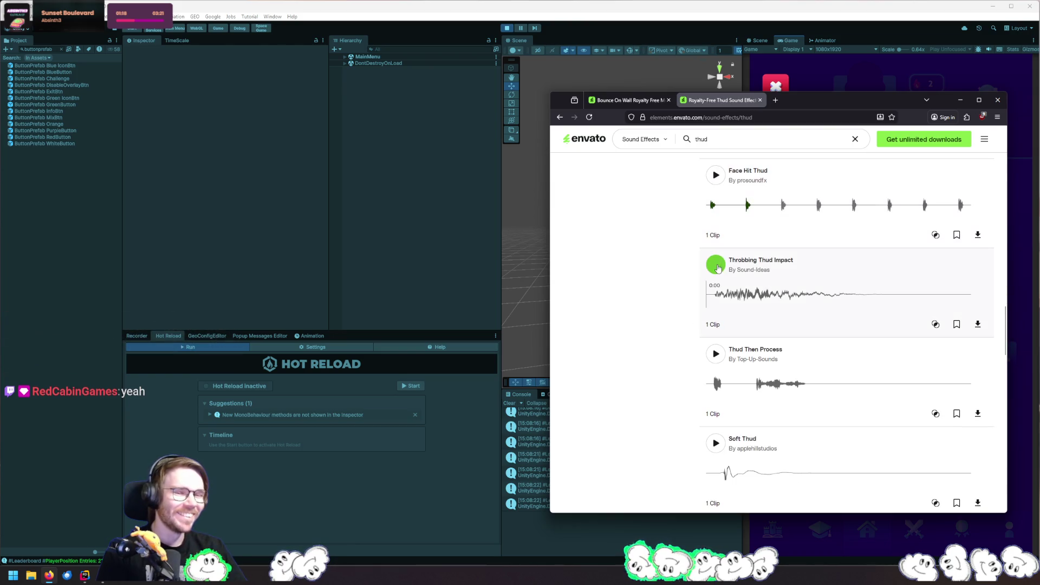
pyautogui.click(715, 355)
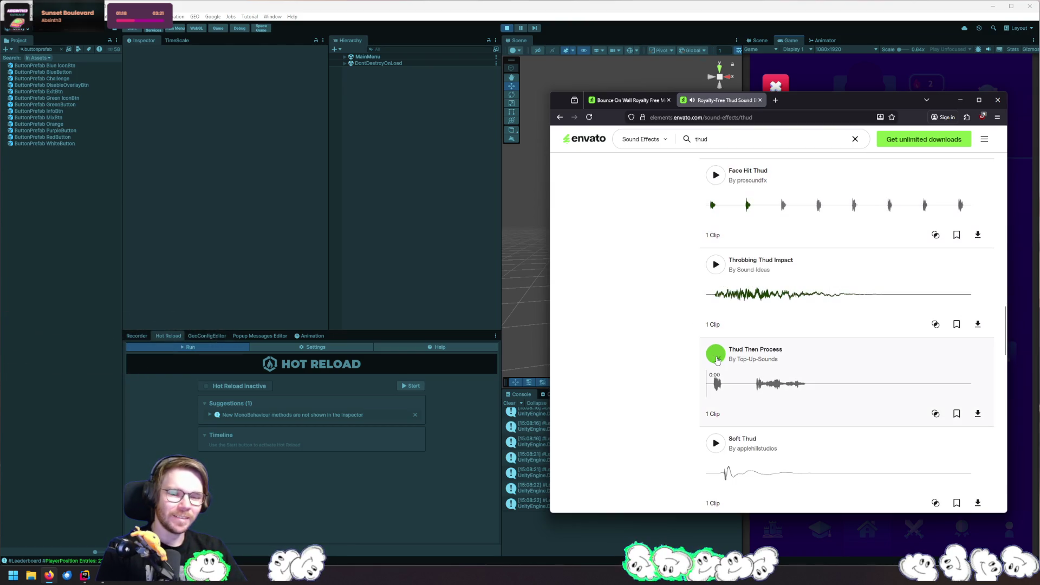
# Preview Soft Thud, Thud Hit 05, Heavy Wet Thud and Heavy Thud, replaying Thud 2 several times
pyautogui.scroll(-2, 706, 320)
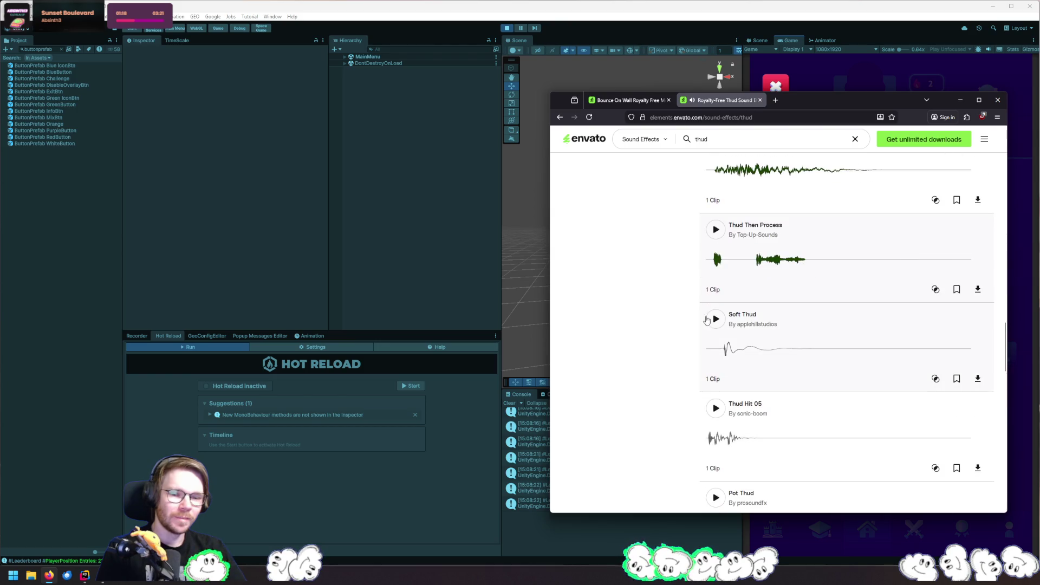
pyautogui.click(714, 319)
pyautogui.scroll(-3, 707, 352)
pyautogui.click(715, 245)
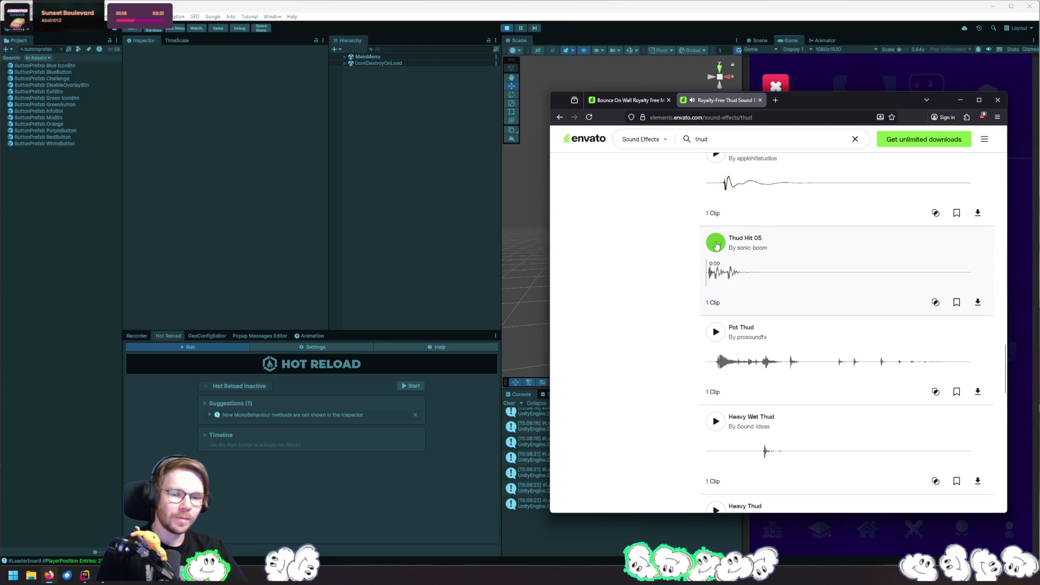
pyautogui.scroll(-4, 650, 318)
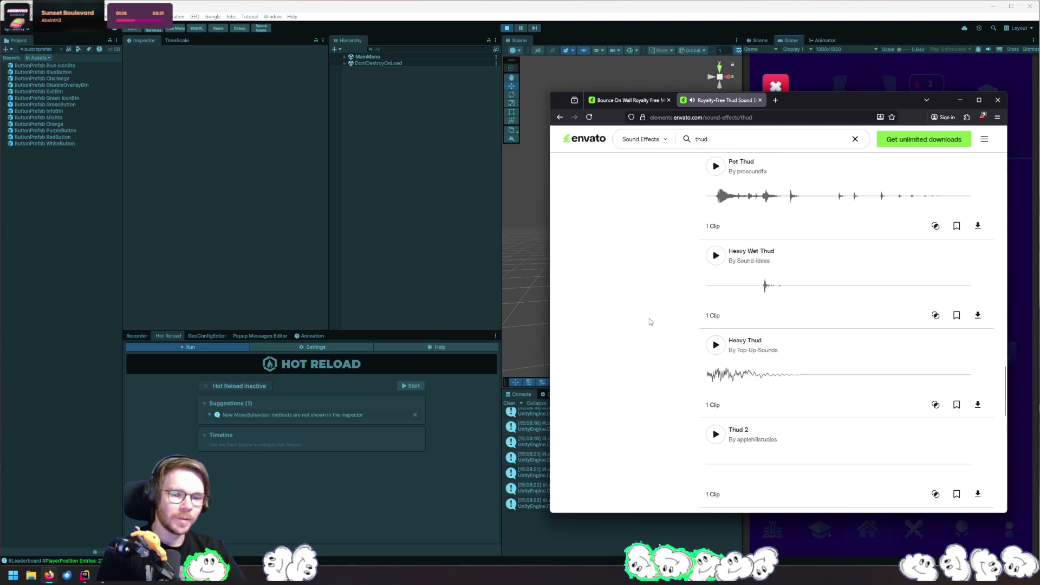
pyautogui.click(722, 218)
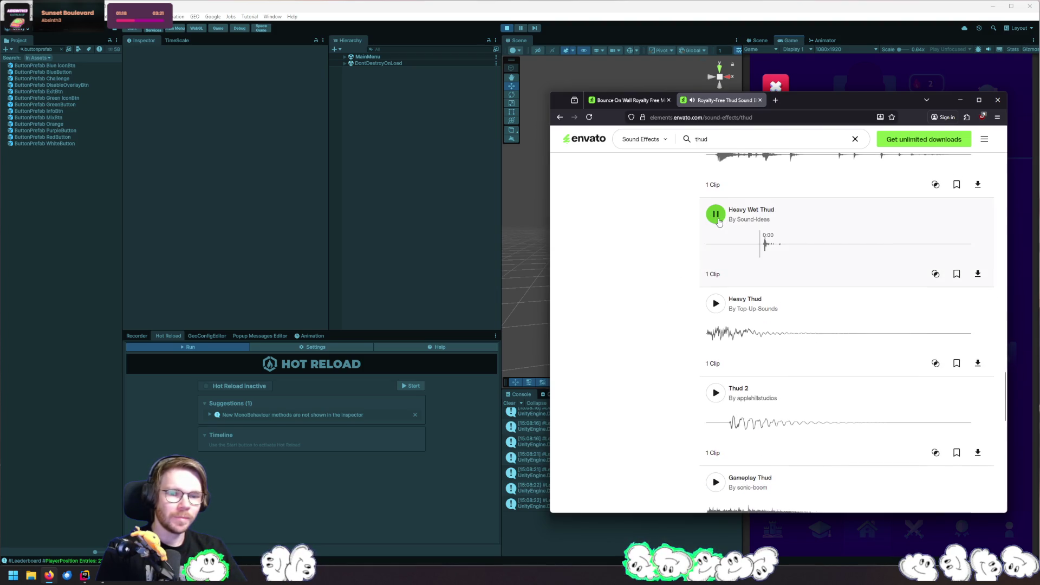
pyautogui.click(715, 303)
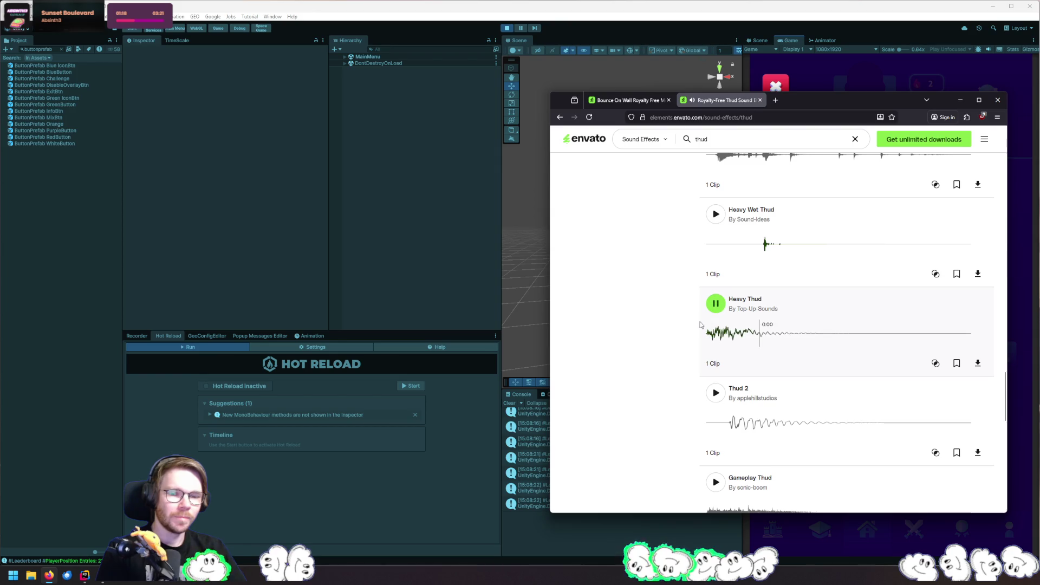
pyautogui.click(714, 391)
pyautogui.scroll(-3, 680, 387)
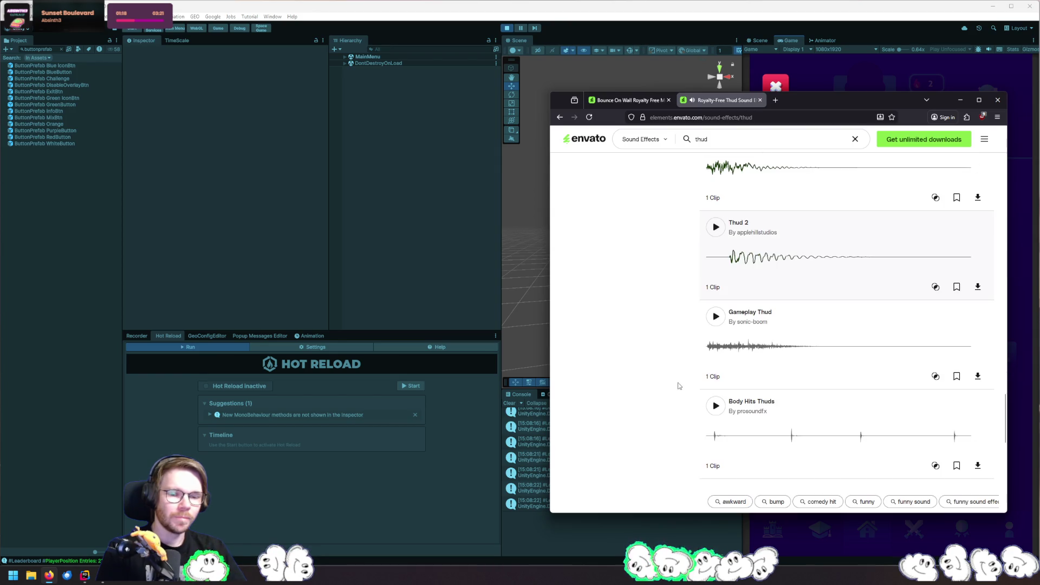
pyautogui.click(716, 227)
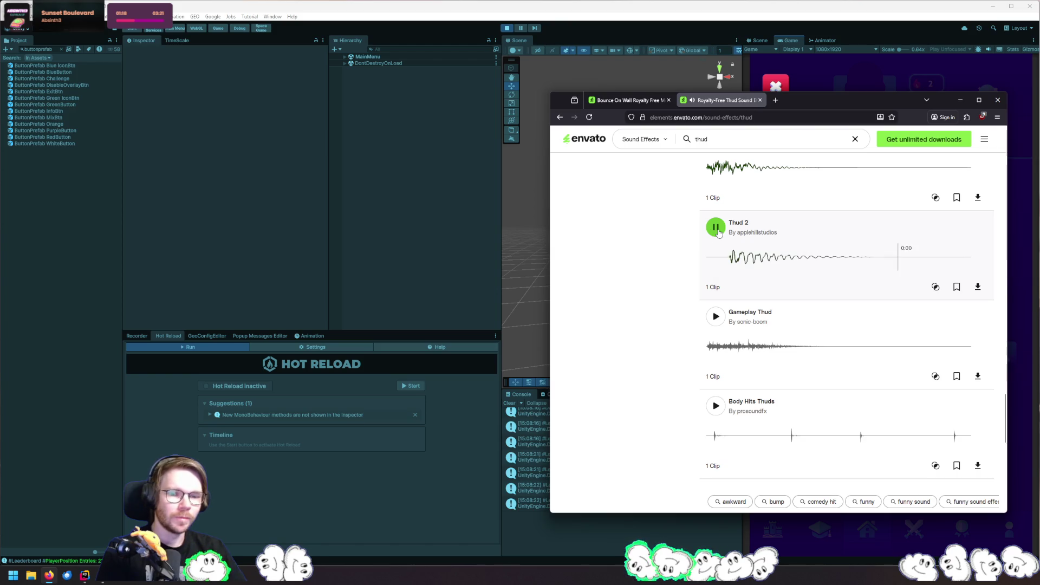
pyautogui.click(718, 233)
pyautogui.click(718, 233)
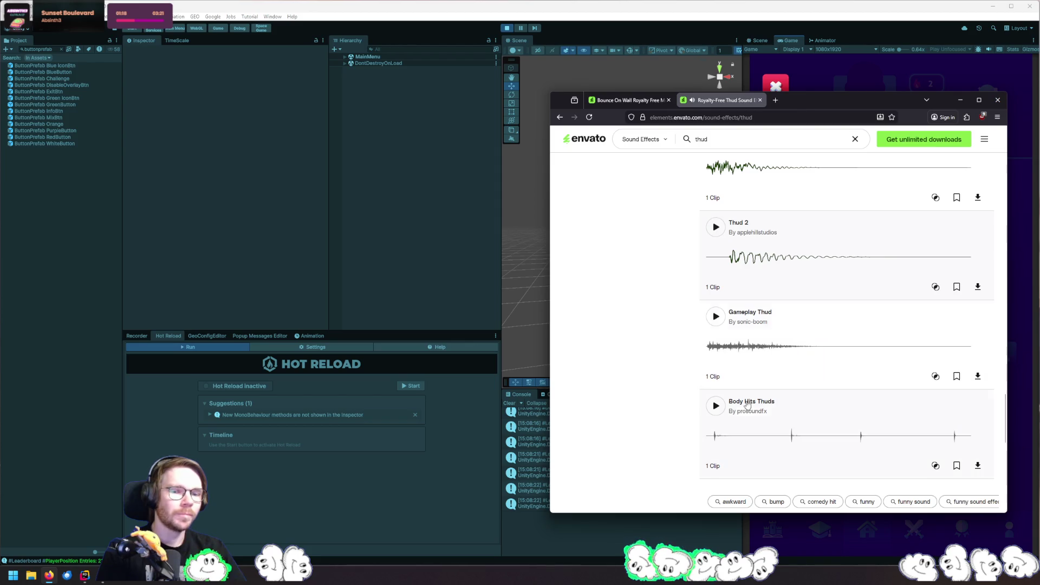
# Preview Gameplay Thud and Body Hits Thuds, replay Thud 2, then minimise Firefox to return to Unity
pyautogui.click(716, 316)
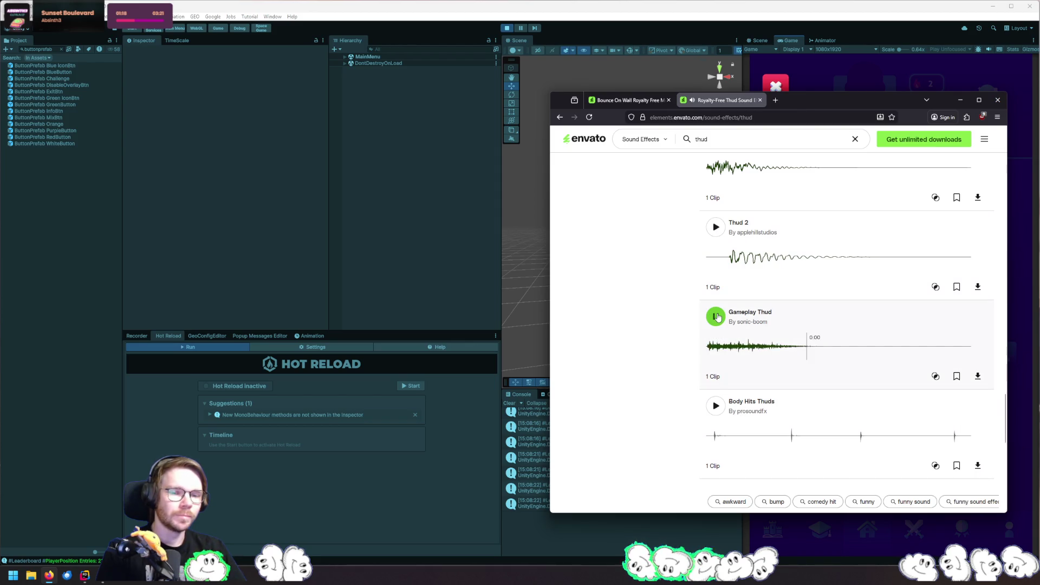
pyautogui.click(718, 408)
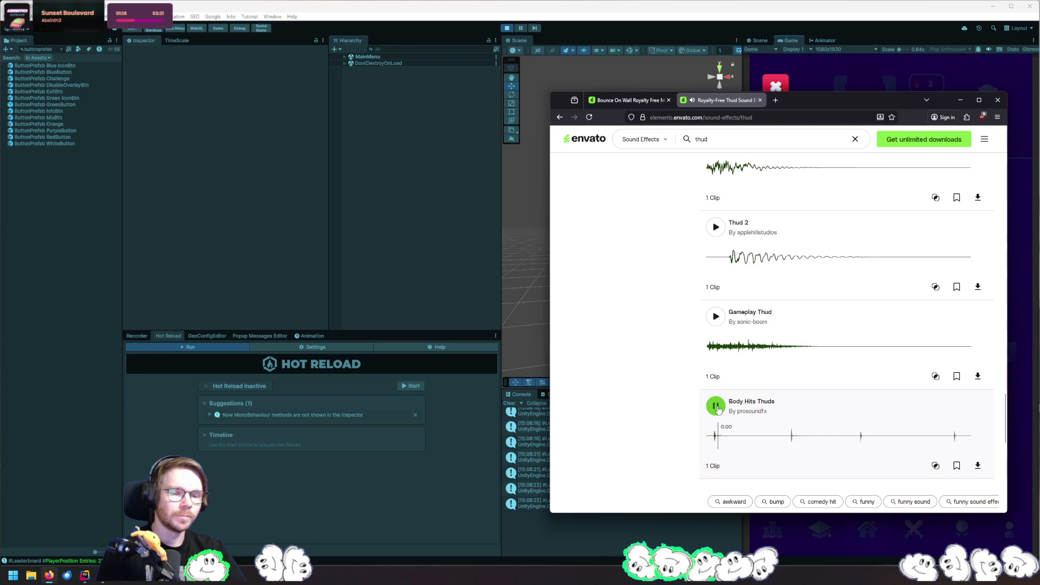
pyautogui.scroll(-3, 677, 401)
pyautogui.scroll(5, 671, 390)
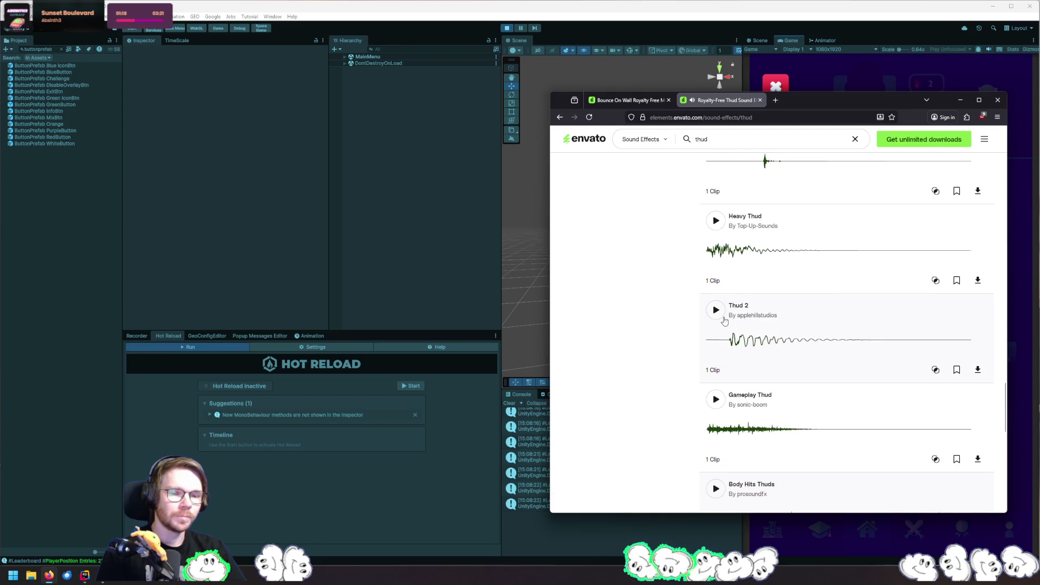
pyautogui.click(721, 315)
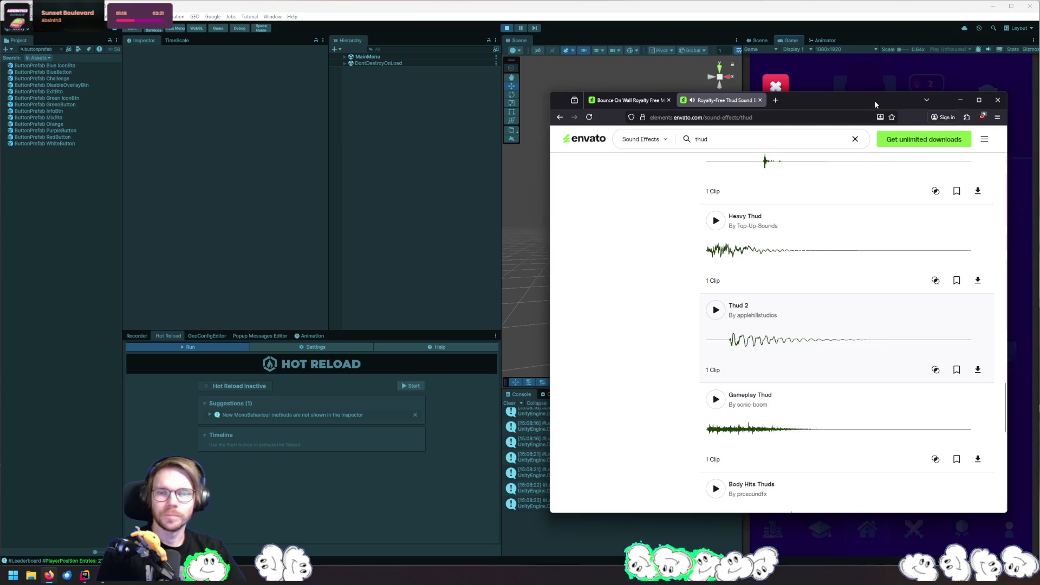
pyautogui.click(960, 100)
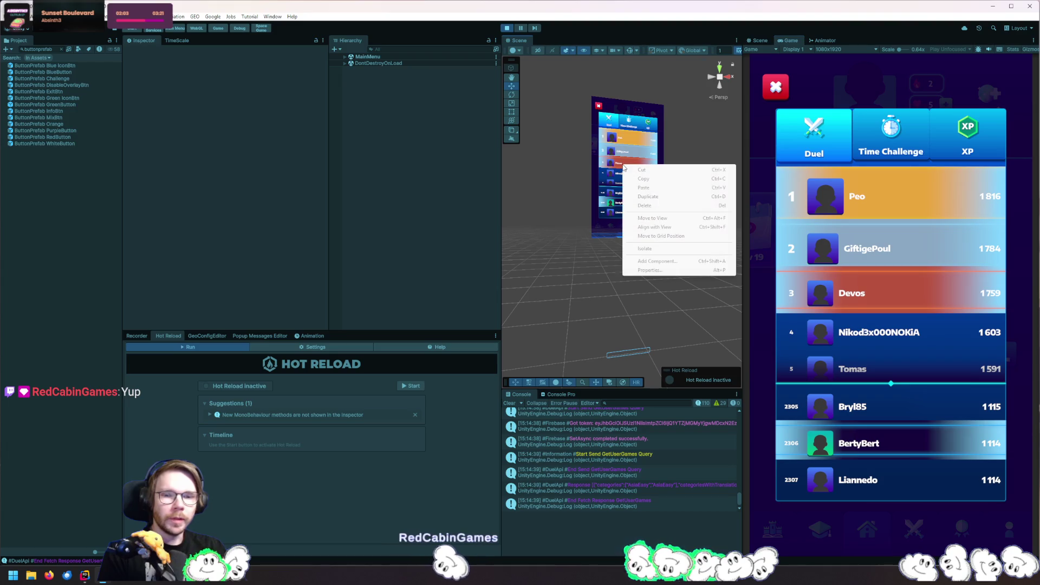
# Pick the row's Selection (3) image from the Scene view, frame it, and inspect its parent LeaderboardUser(Clone)
pyautogui.rightClick(623, 167)
pyautogui.rightClick(623, 167)
pyautogui.moveTo(668, 173)
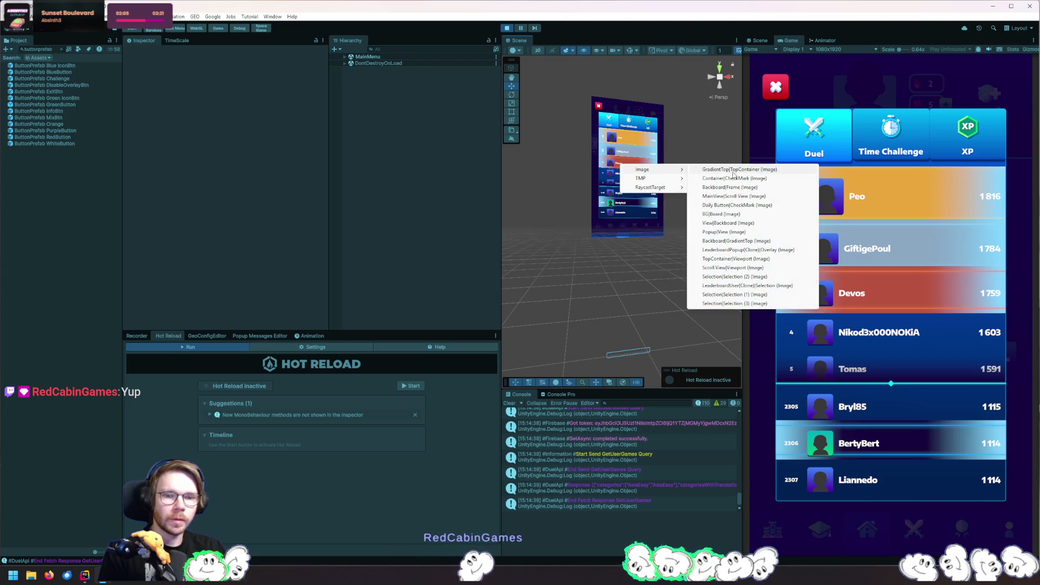
pyautogui.click(737, 305)
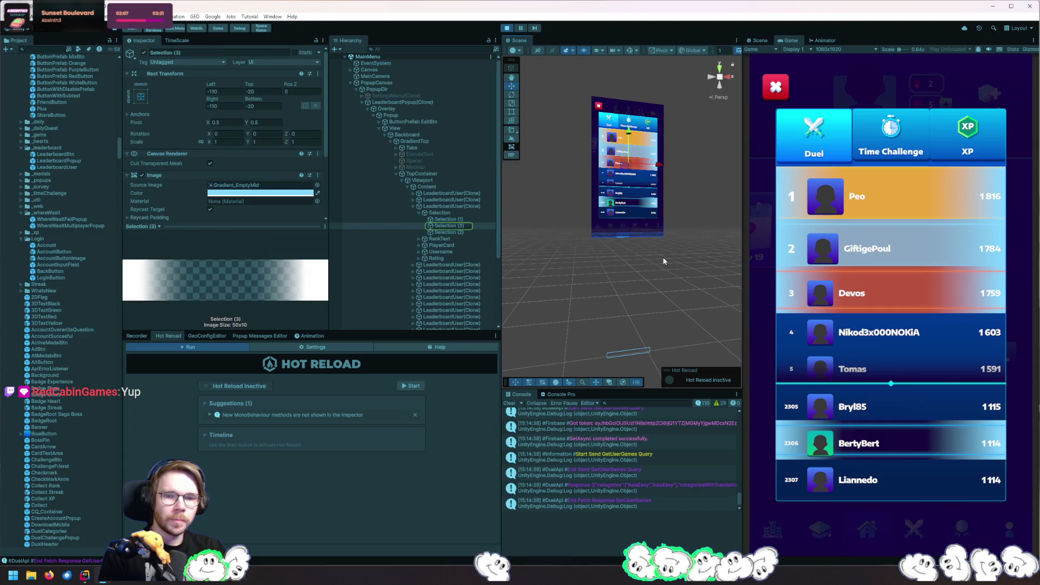
pyautogui.press('f')
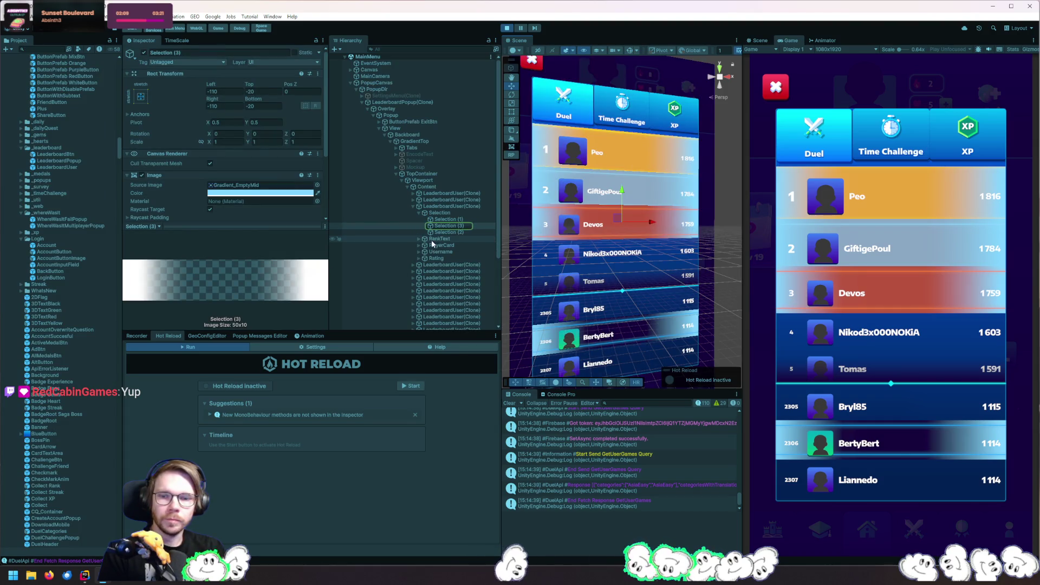
pyautogui.click(444, 213)
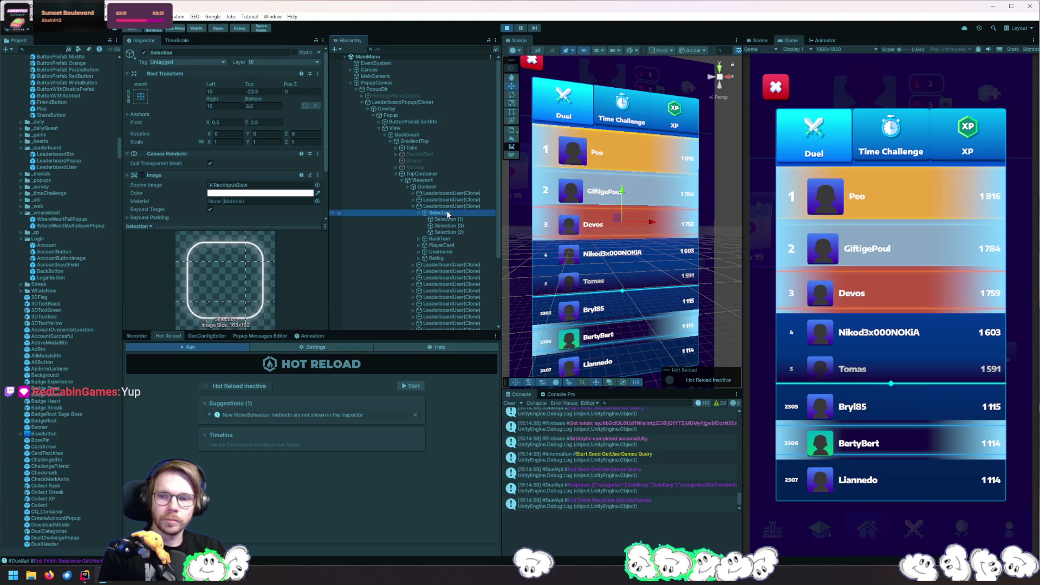
pyautogui.click(454, 206)
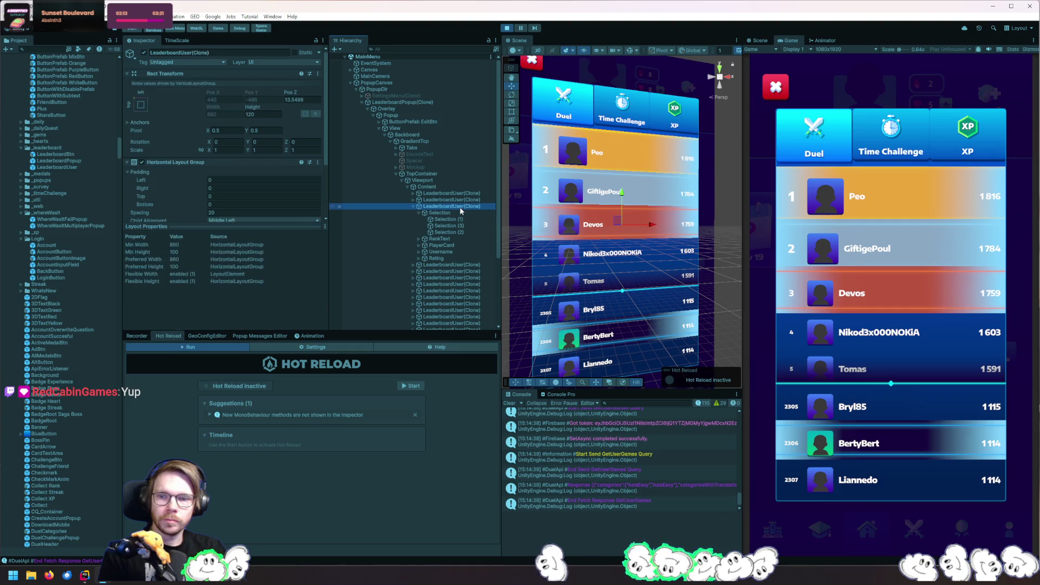
# Try a taller row and zero top/bottom offsets, undoing both to keep Top -23.5 and Bottom 3.5
pyautogui.moveTo(252, 110); pyautogui.dragTo(319, 140)
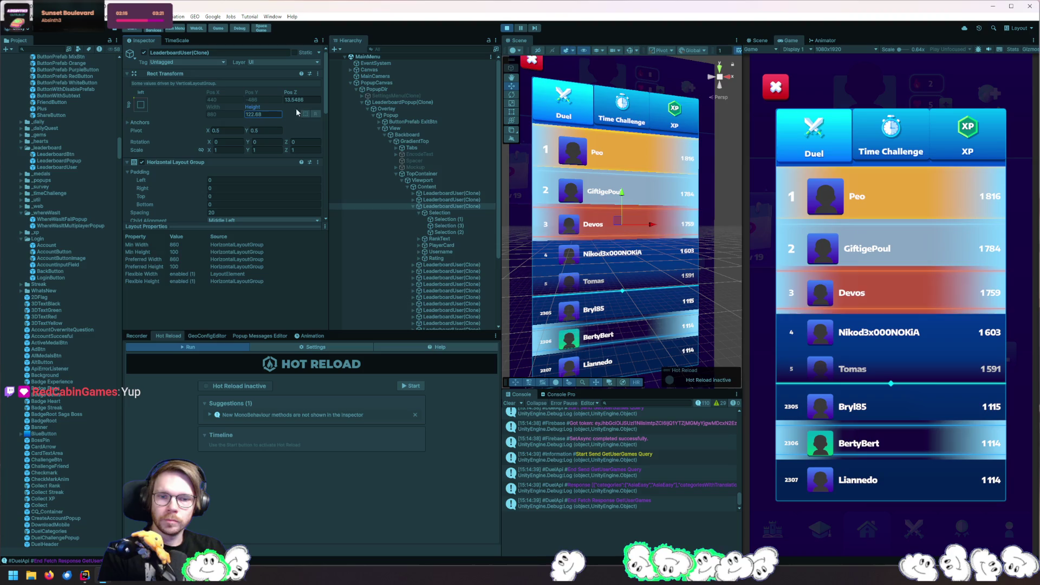
pyautogui.hotkey('ctrl', 'z')
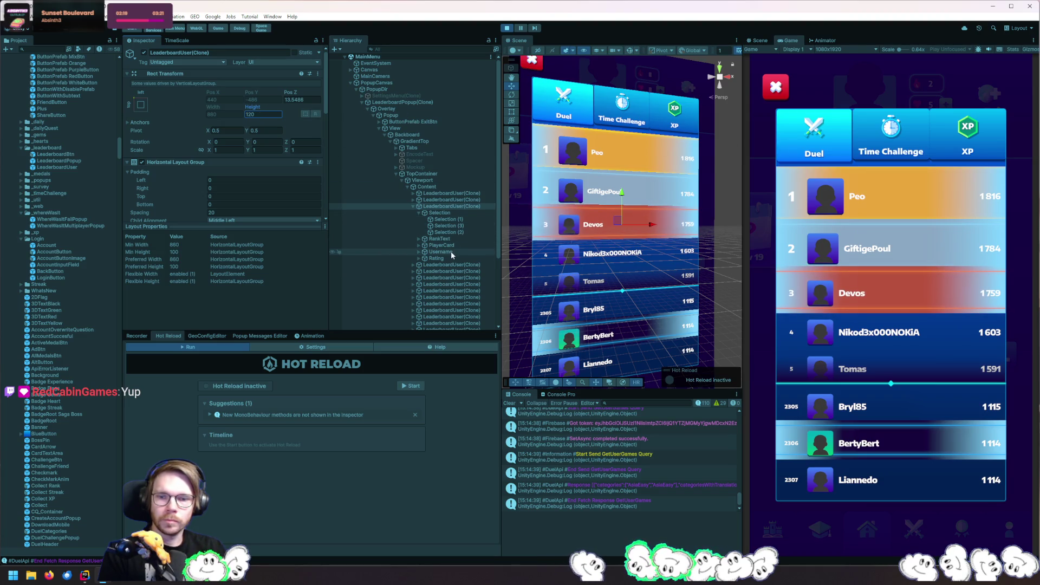
pyautogui.click(440, 213)
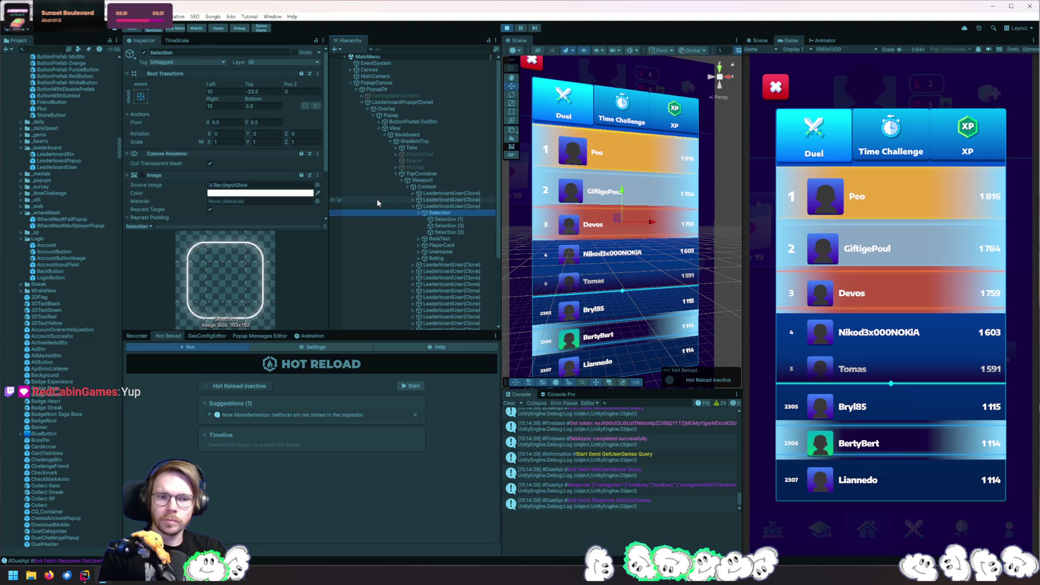
pyautogui.click(251, 88)
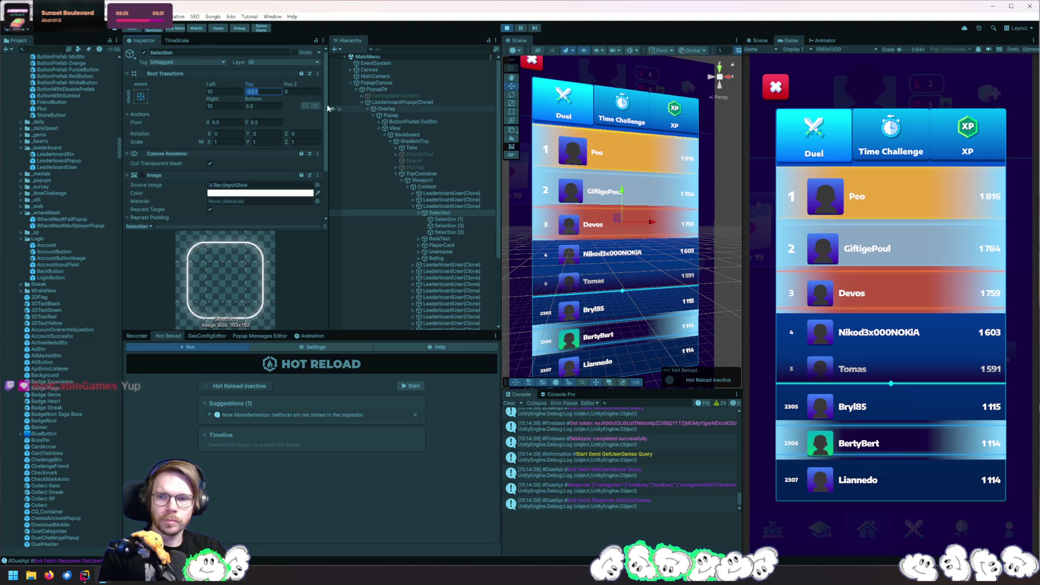
pyautogui.write('0')
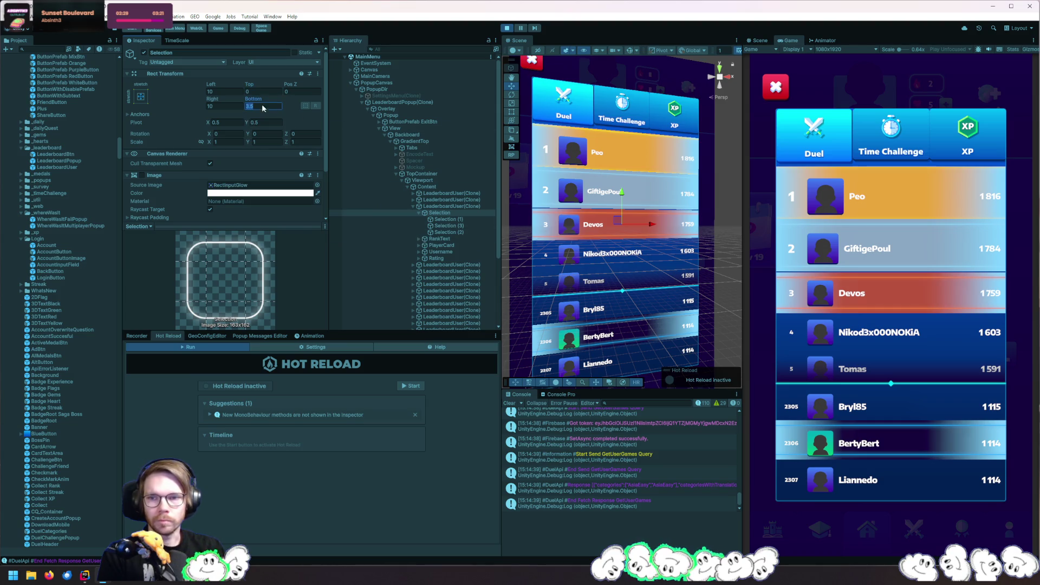
pyautogui.write('0')
pyautogui.hotkey('ctrl', 'z')
pyautogui.hotkey('ctrl', 'z')
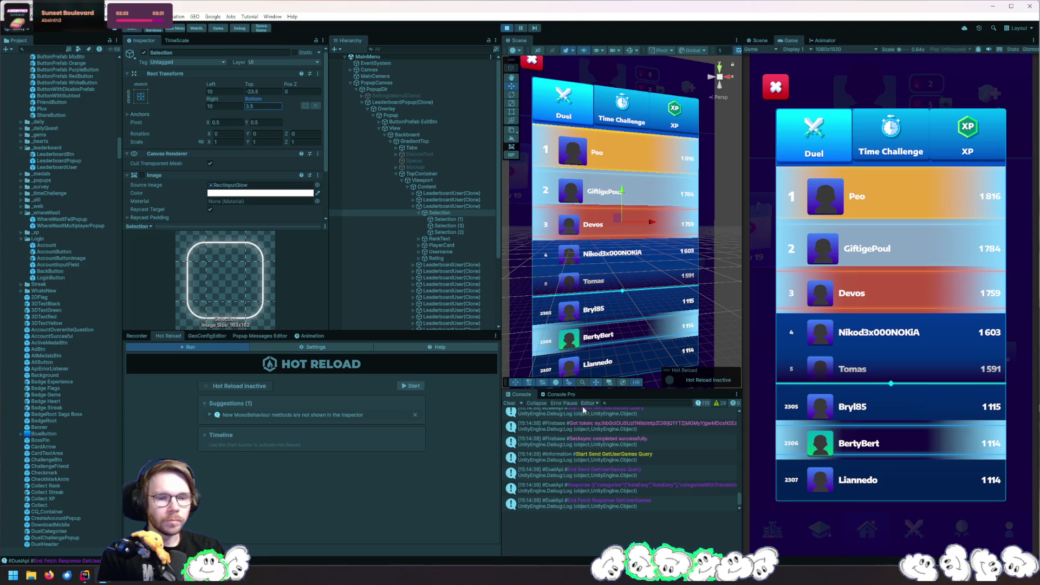
pyautogui.moveTo(650, 317); pyautogui.dragTo(660, 256)
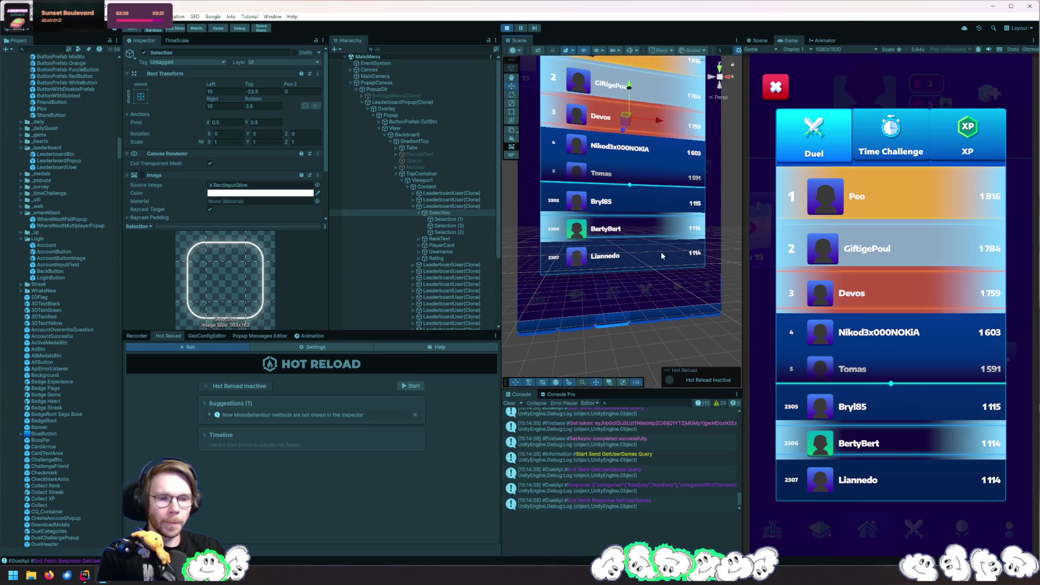
# Expand and collapse the View and TopContainer objects in the Hierarchy
pyautogui.click(380, 127)
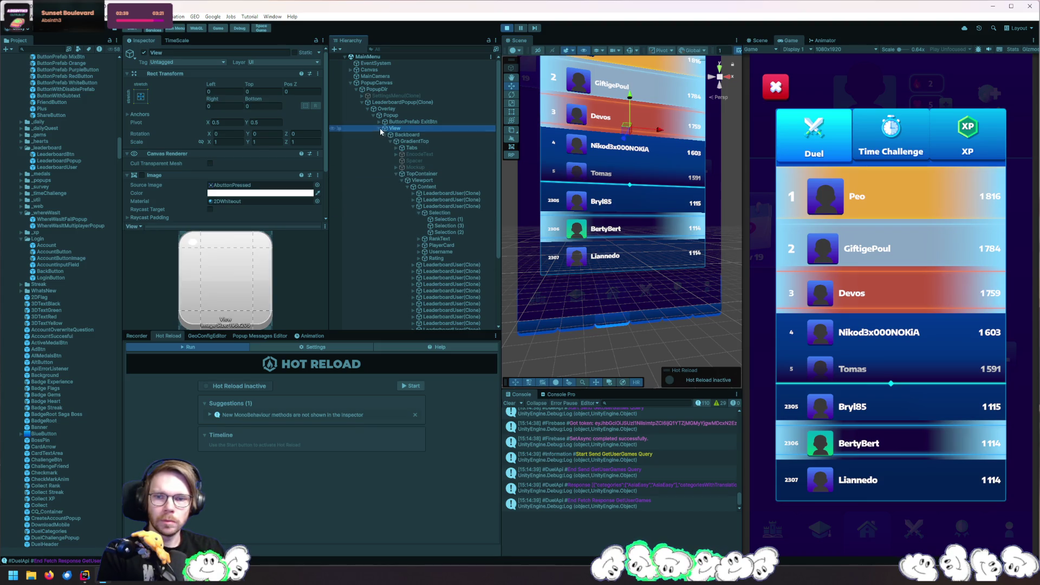
pyautogui.click(378, 128)
pyautogui.click(379, 129)
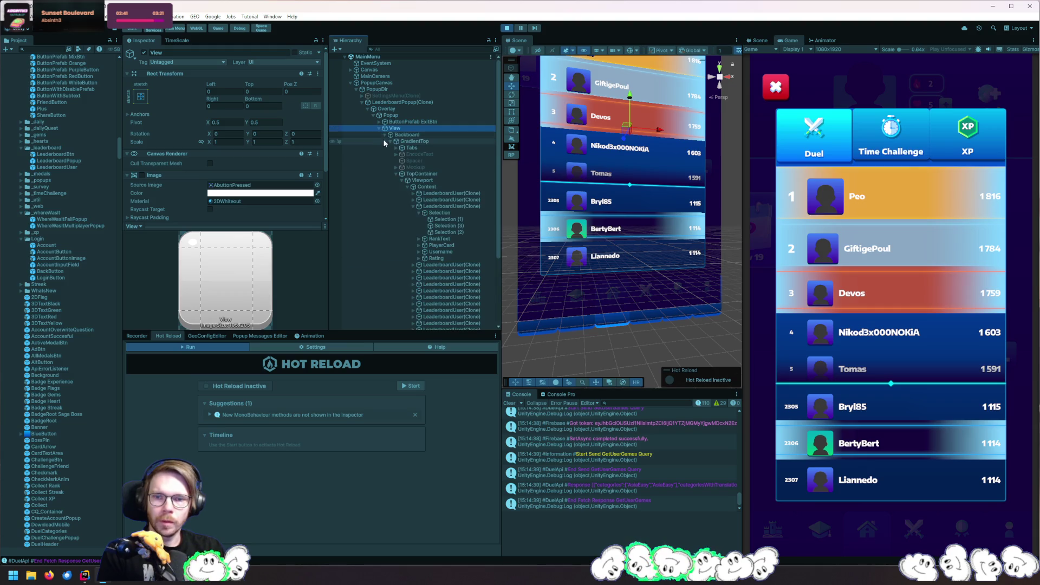
pyautogui.click(393, 173)
pyautogui.click(393, 173)
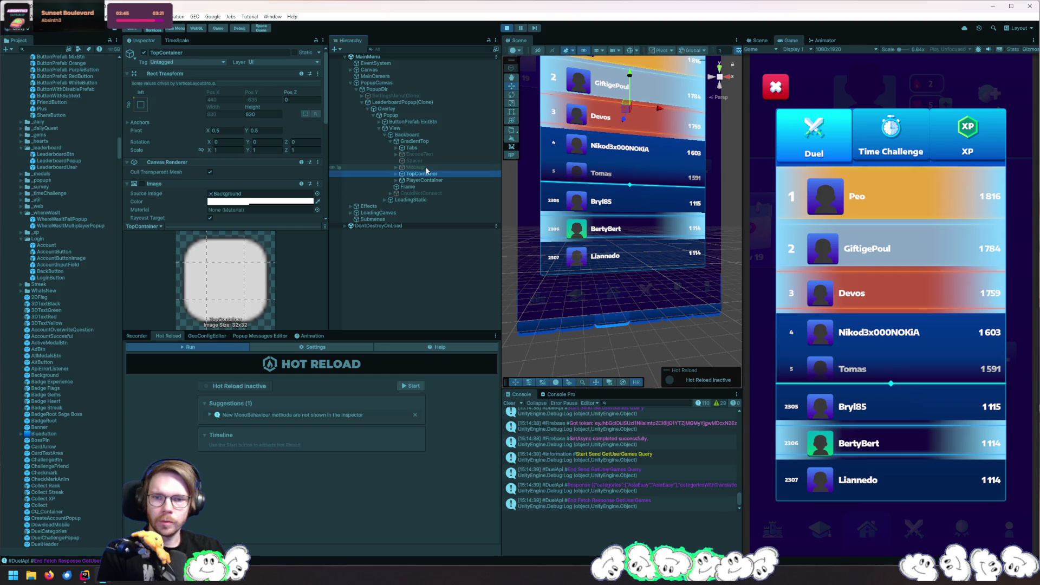
# Enable the Mockup leaderboard rows, then bring the Pixabay page in Firefox to the front
pyautogui.click(396, 167)
pyautogui.click(144, 53)
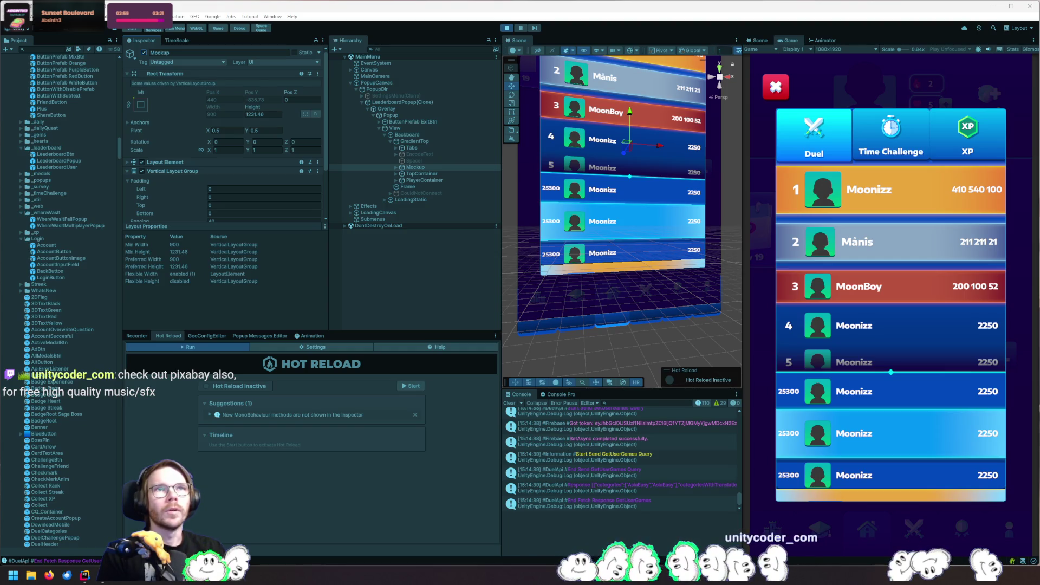
pyautogui.click(49, 575)
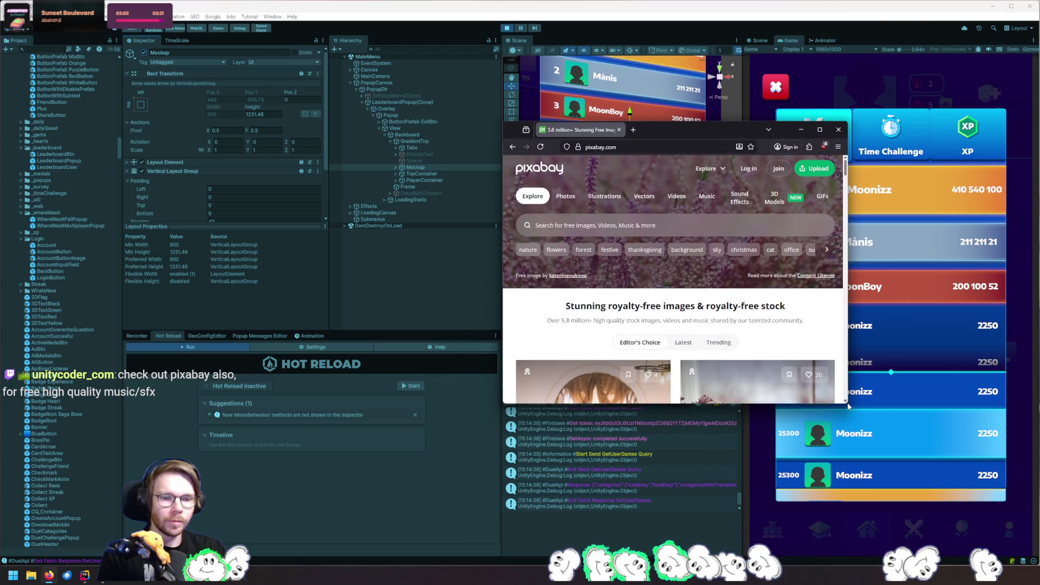
# Search Pixabay for 'thud' and limit the results to Sound Effects
pyautogui.click(622, 225)
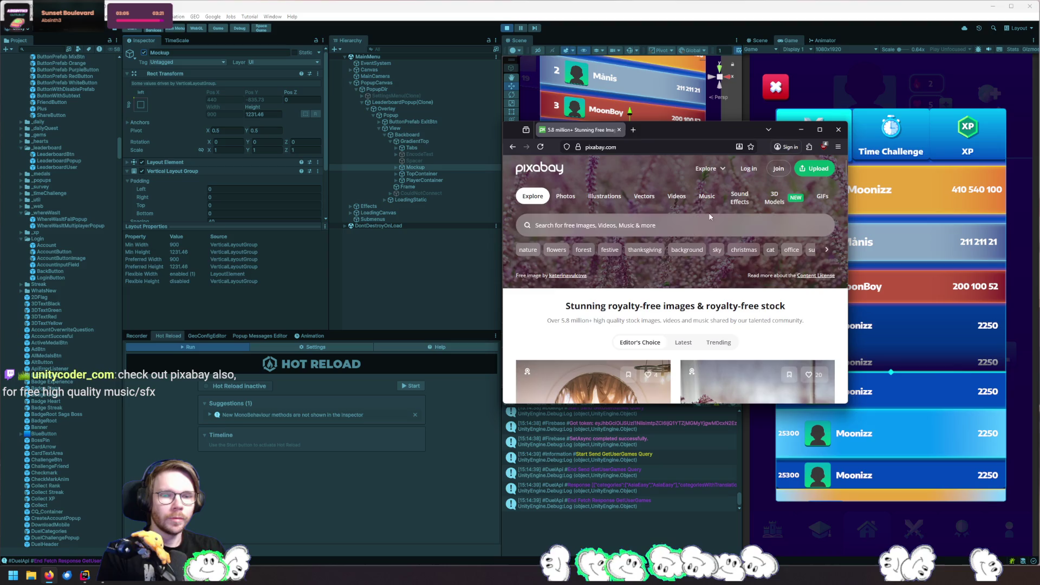
pyautogui.write('thud')
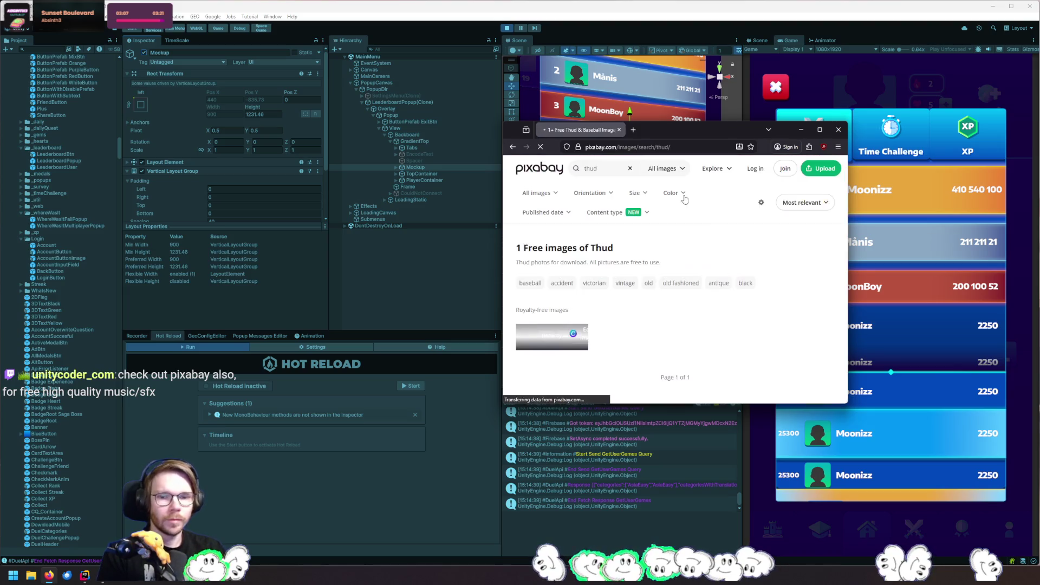
pyautogui.scroll(-5, 750, 314)
pyautogui.scroll(2, 742, 303)
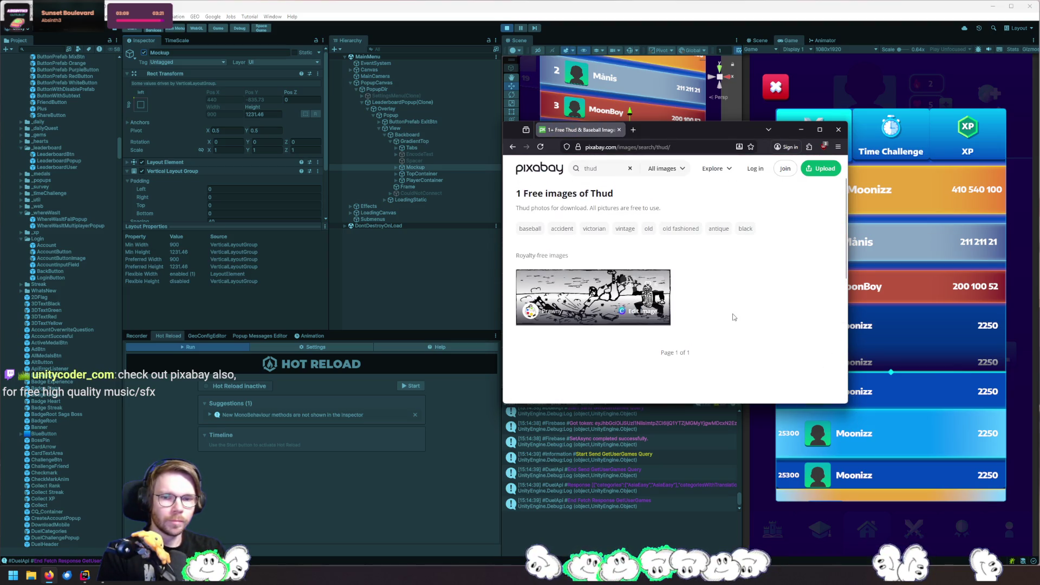
pyautogui.scroll(1, 739, 315)
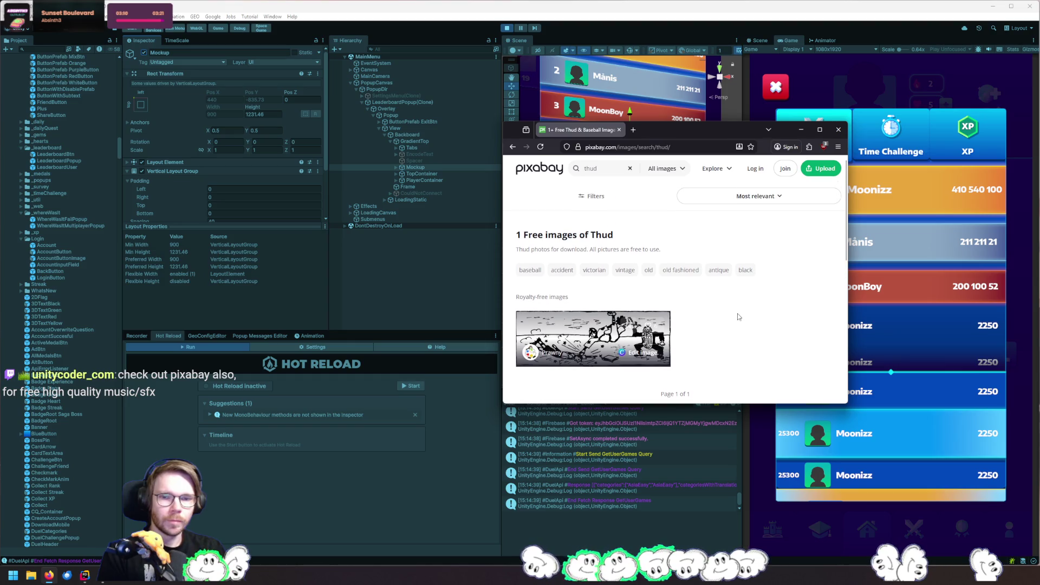
pyautogui.click(664, 168)
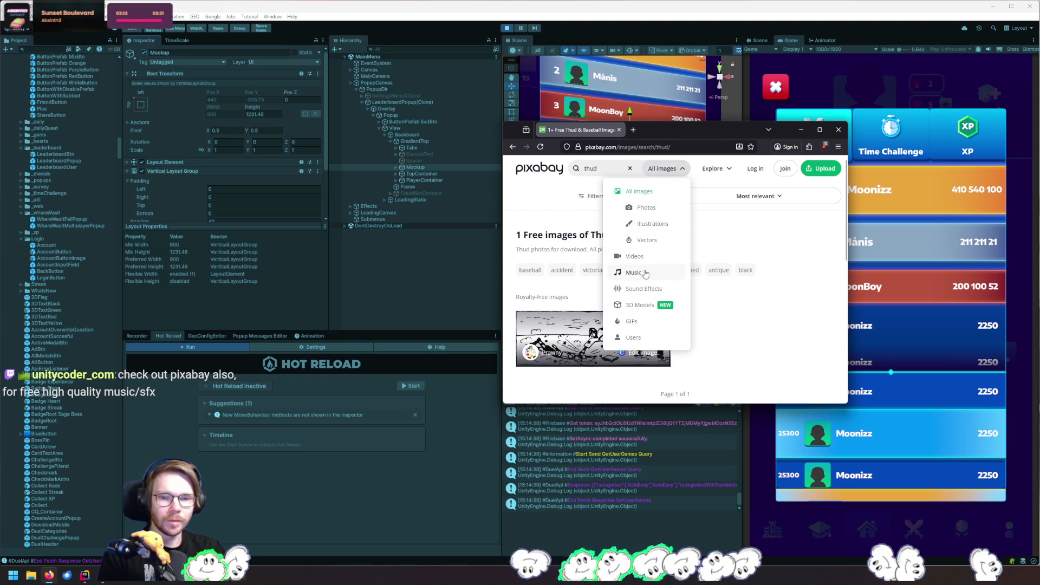
pyautogui.click(647, 288)
# Preview Thud Sound Effect, Hit Windy Thud, Sword Thud, Thud Impact Sound SFX and quiet thud hits
pyautogui.scroll(-2, 655, 295)
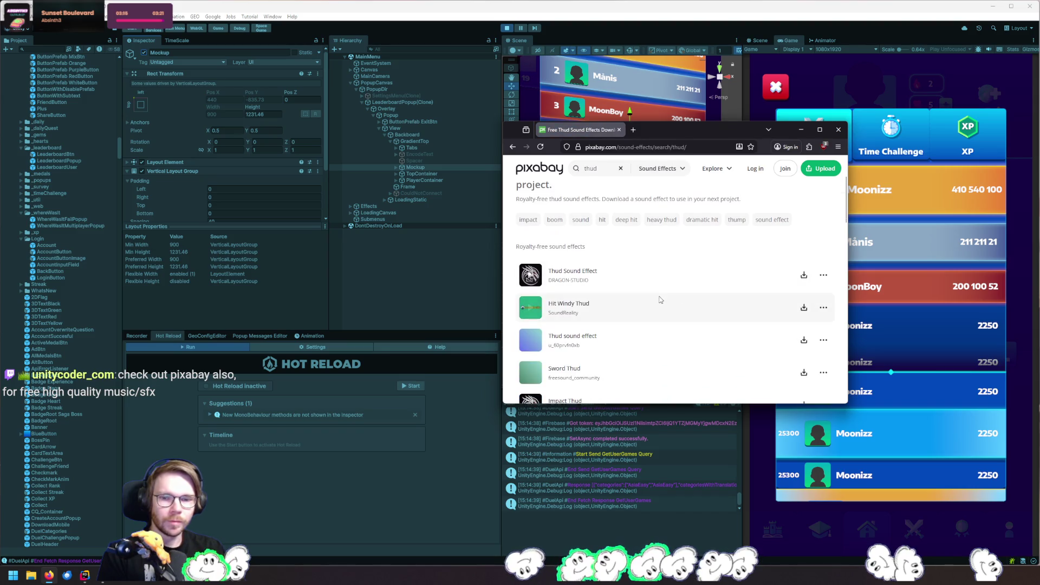
pyautogui.click(532, 278)
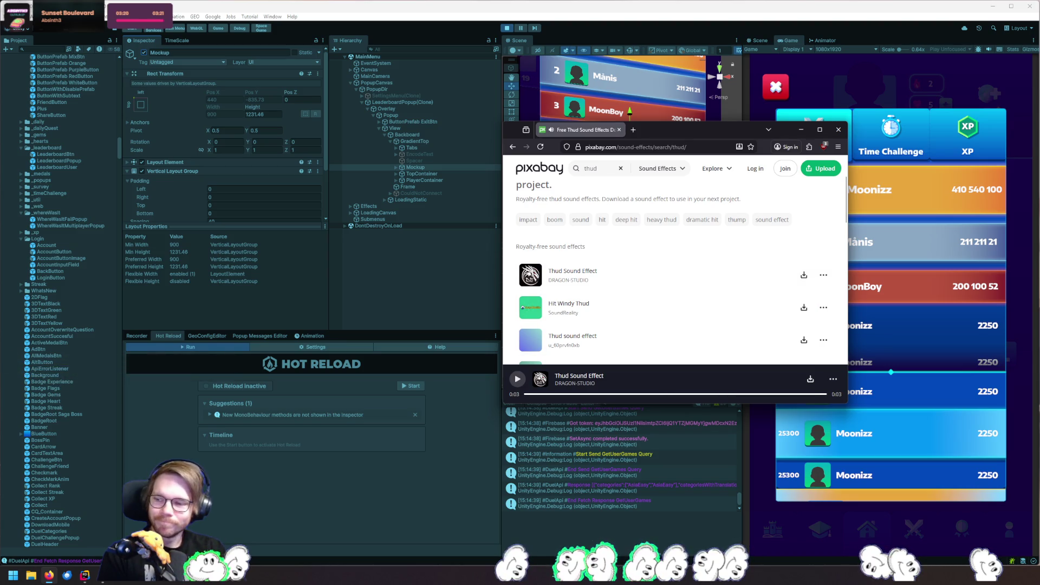
pyautogui.click(530, 276)
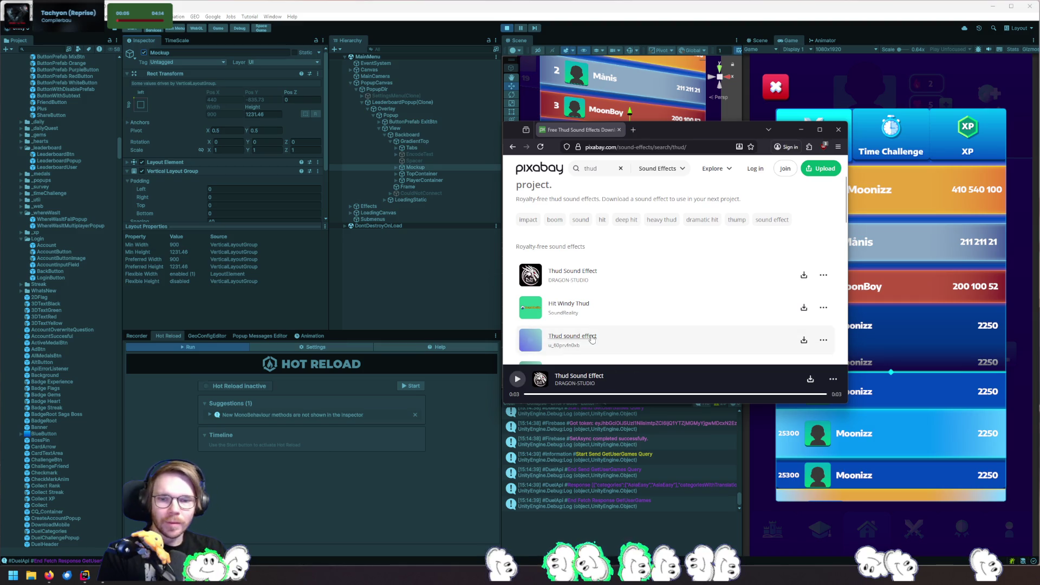
pyautogui.click(530, 307)
pyautogui.scroll(-1, 533, 309)
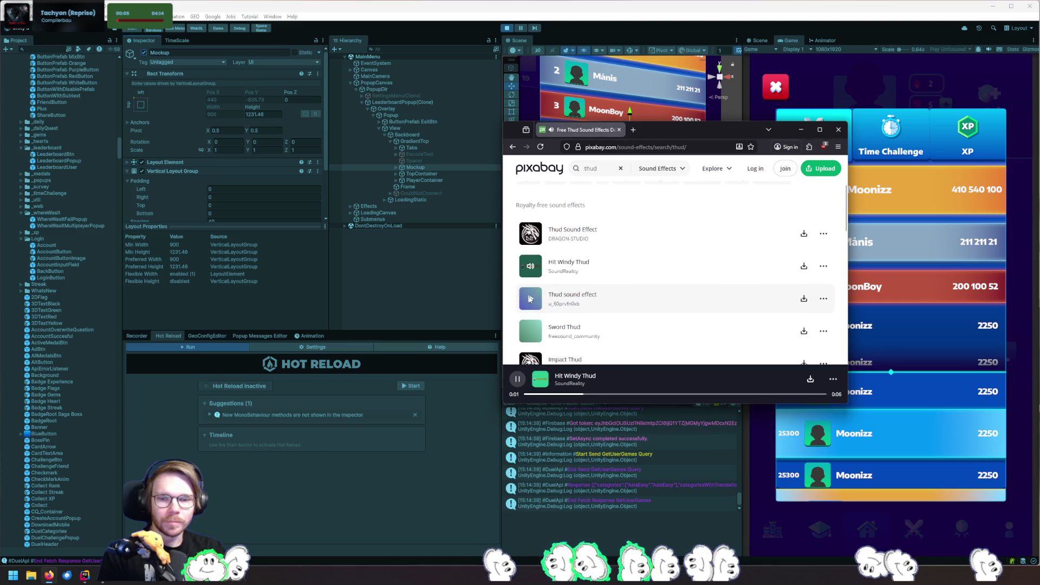
pyautogui.click(530, 298)
pyautogui.click(530, 331)
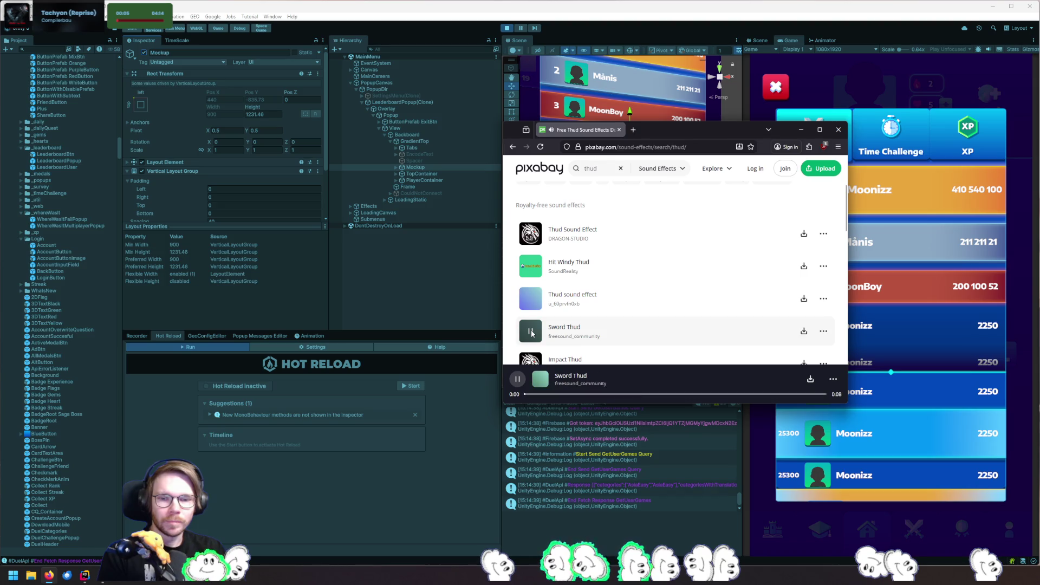
pyautogui.scroll(-3, 552, 327)
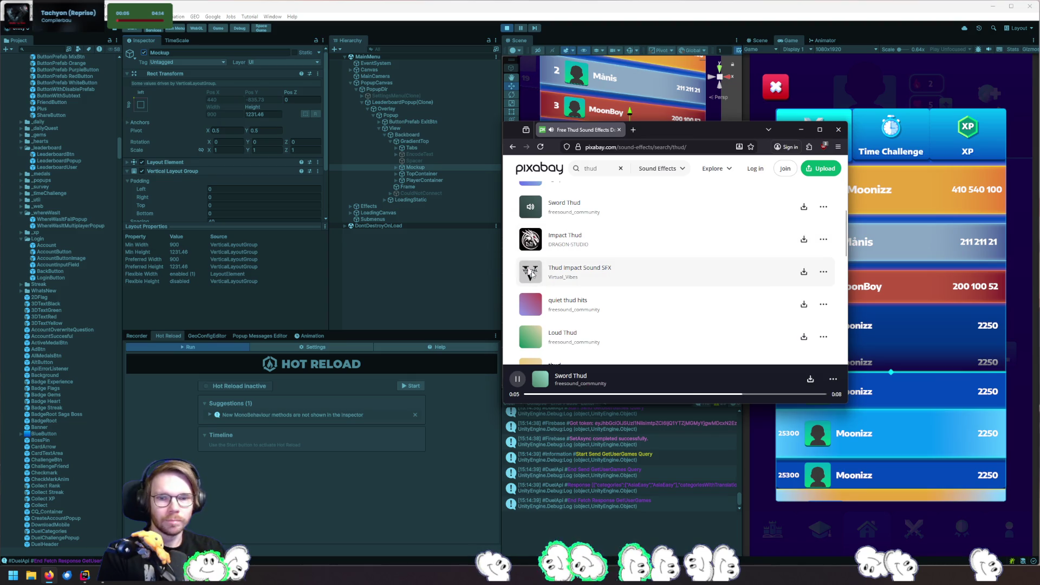
pyautogui.click(531, 273)
pyautogui.click(531, 306)
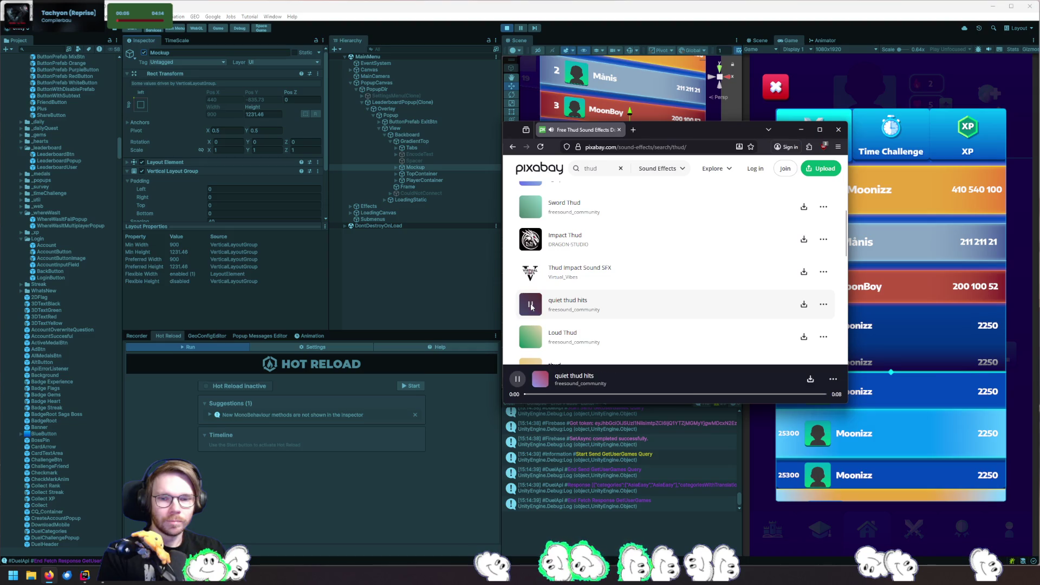
# Preview Loud Thud, Wood Thud Underfoot, Desk Thud, metal thud and Small thud, then go to page 2
pyautogui.scroll(-3, 531, 306)
pyautogui.click(530, 213)
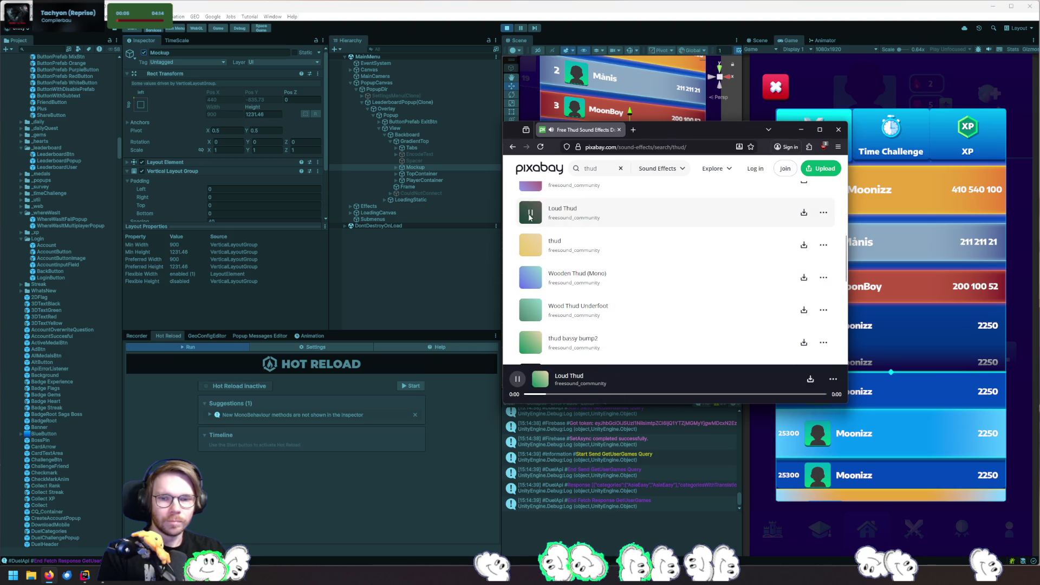
pyautogui.click(530, 245)
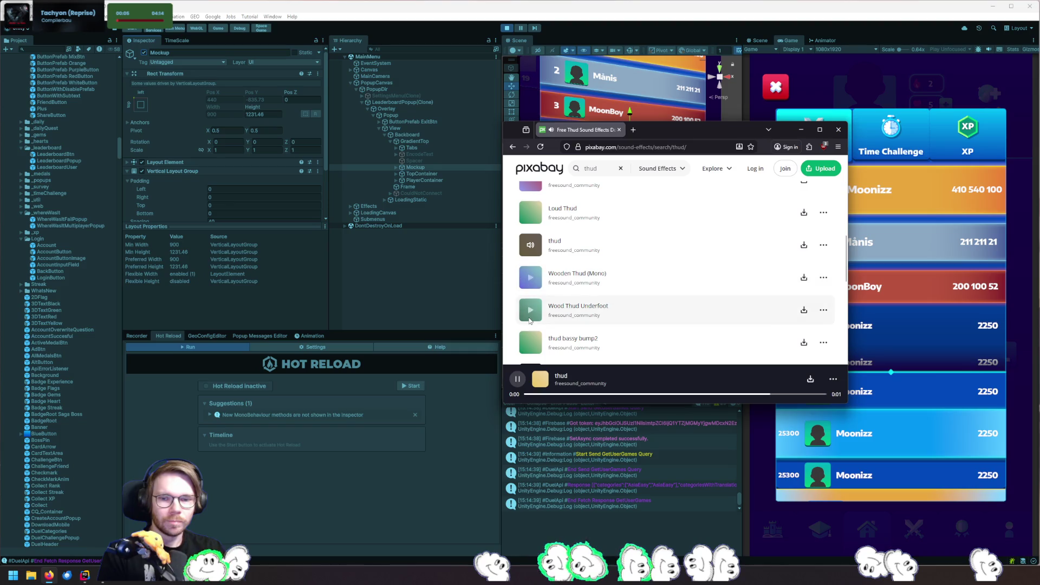
pyautogui.click(531, 310)
pyautogui.scroll(-2, 534, 303)
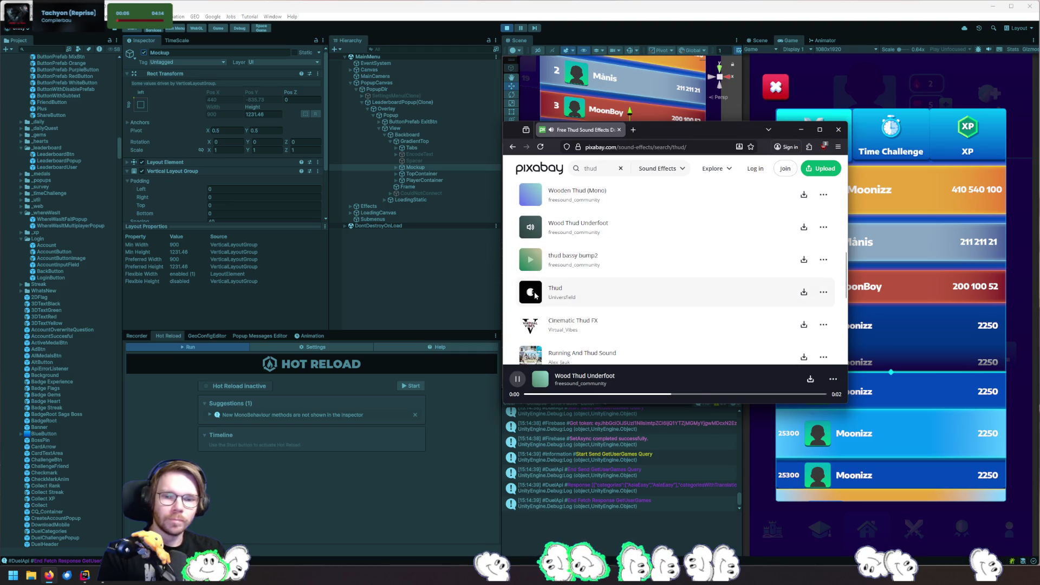
pyautogui.click(533, 294)
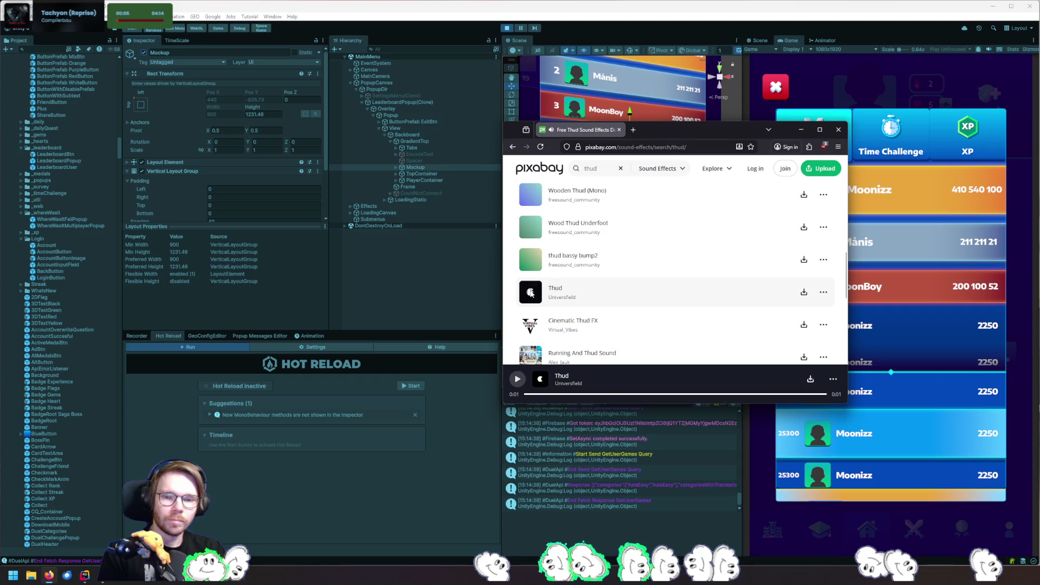
pyautogui.scroll(-3, 530, 293)
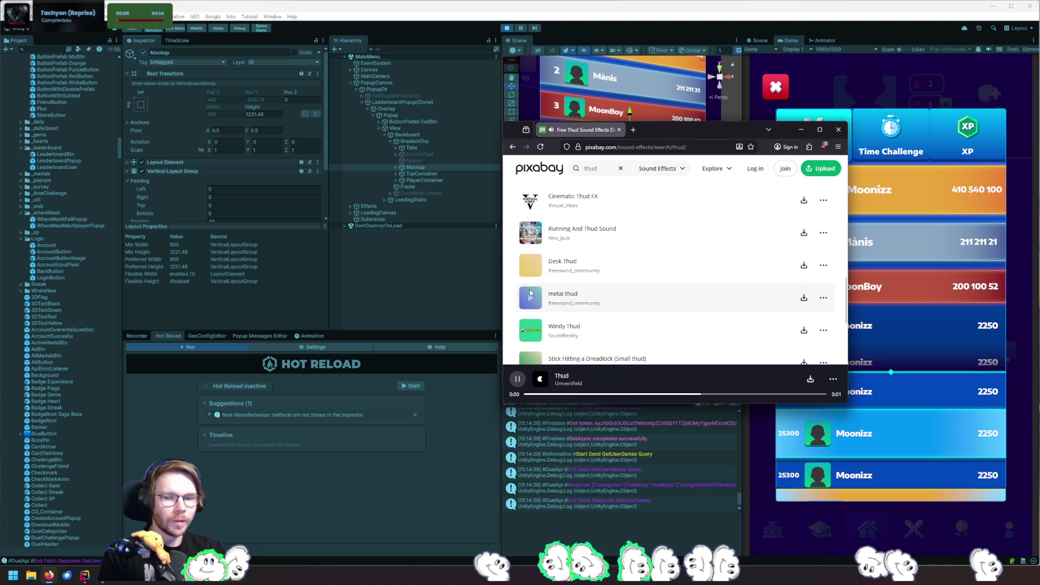
pyautogui.click(533, 268)
pyautogui.click(531, 297)
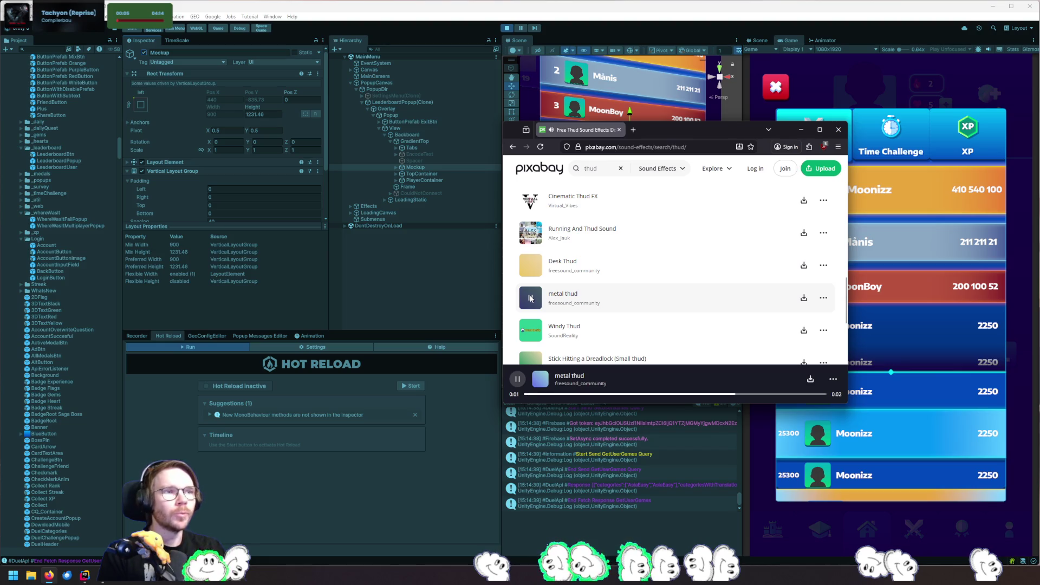
pyautogui.scroll(-2, 530, 298)
pyautogui.click(531, 280)
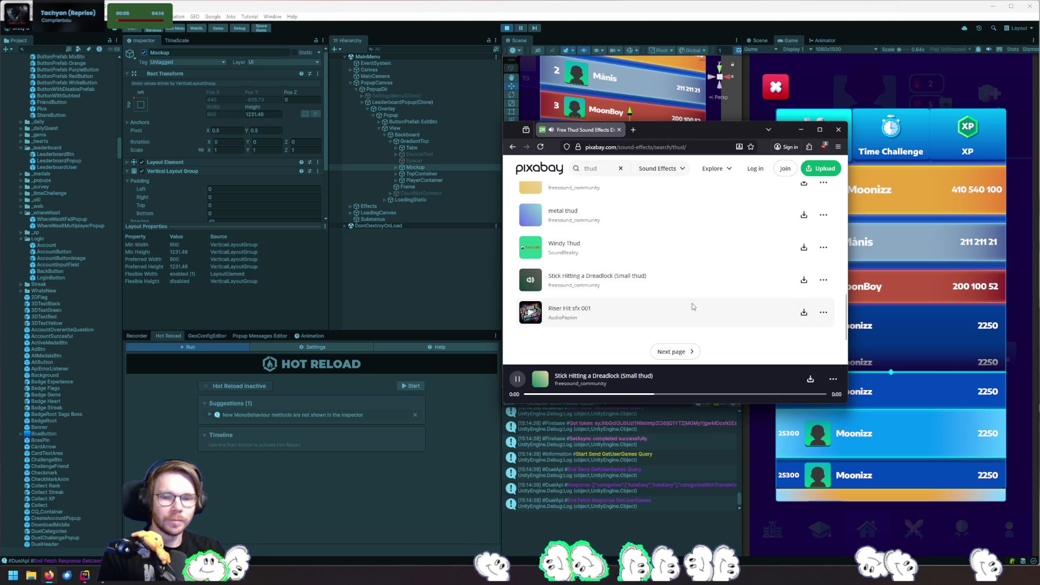
pyautogui.click(674, 352)
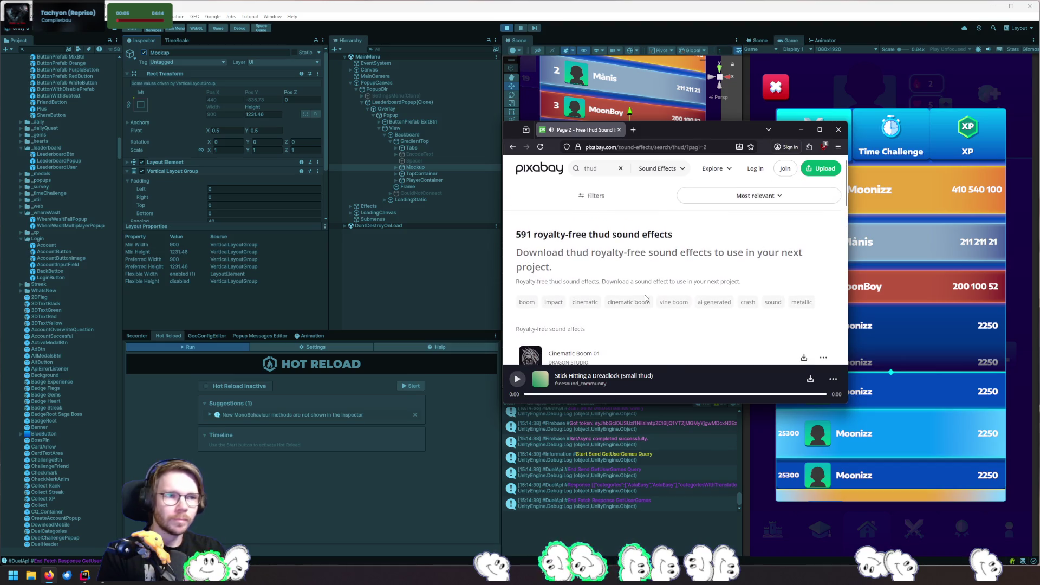
# Preview page 2's Wood hit, Thud Sound Effect, Metallic thud, thud2, Hit and Thud4 clips
pyautogui.scroll(-3, 542, 244)
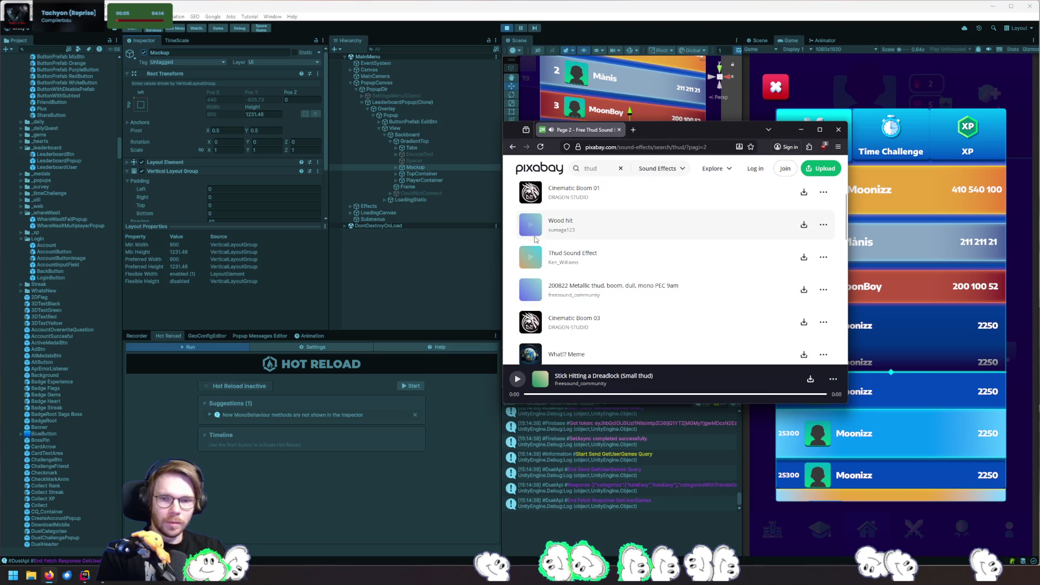
pyautogui.click(531, 226)
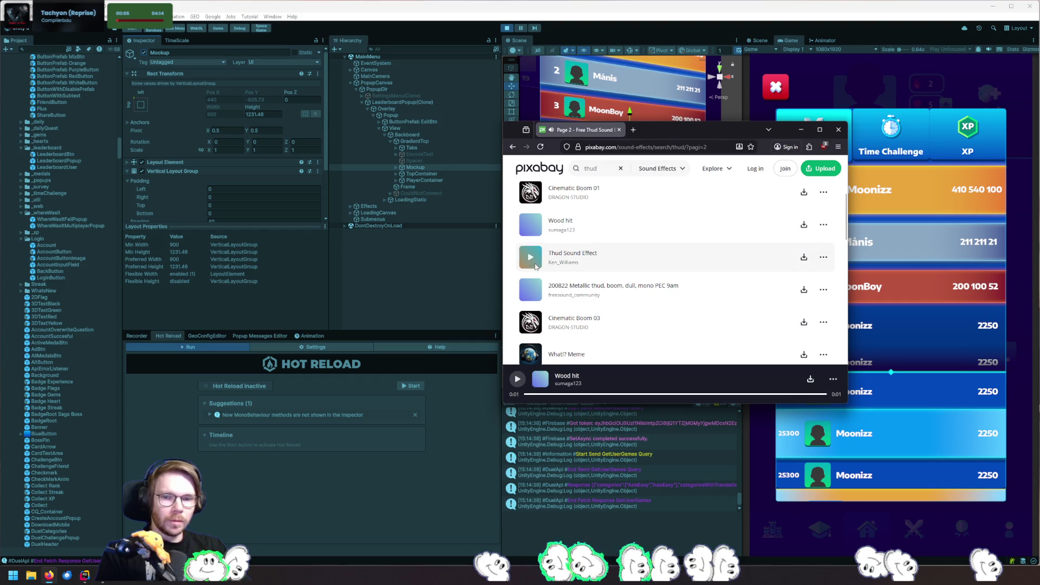
pyautogui.click(533, 260)
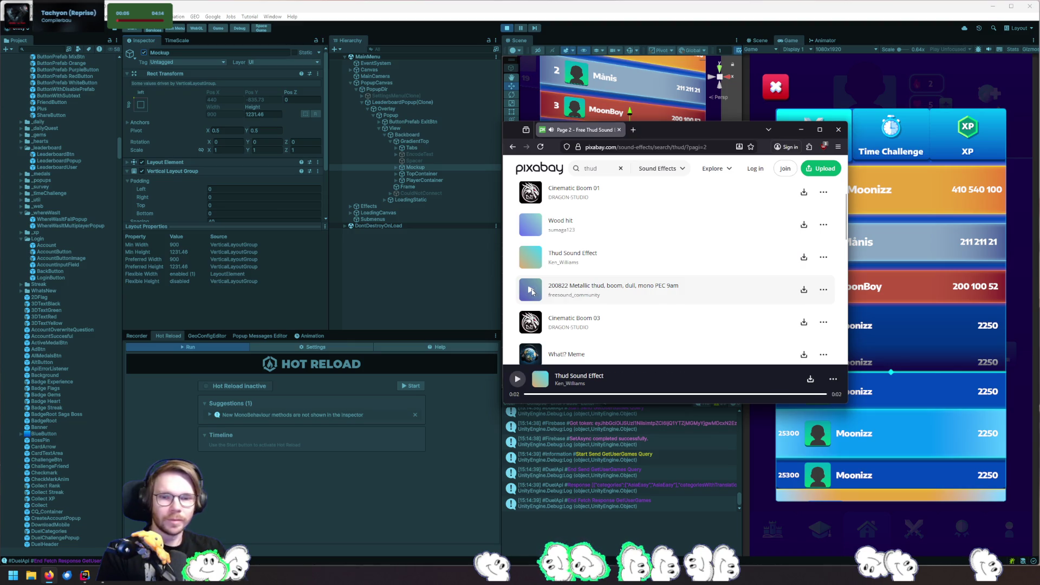
pyautogui.click(532, 292)
pyautogui.click(531, 291)
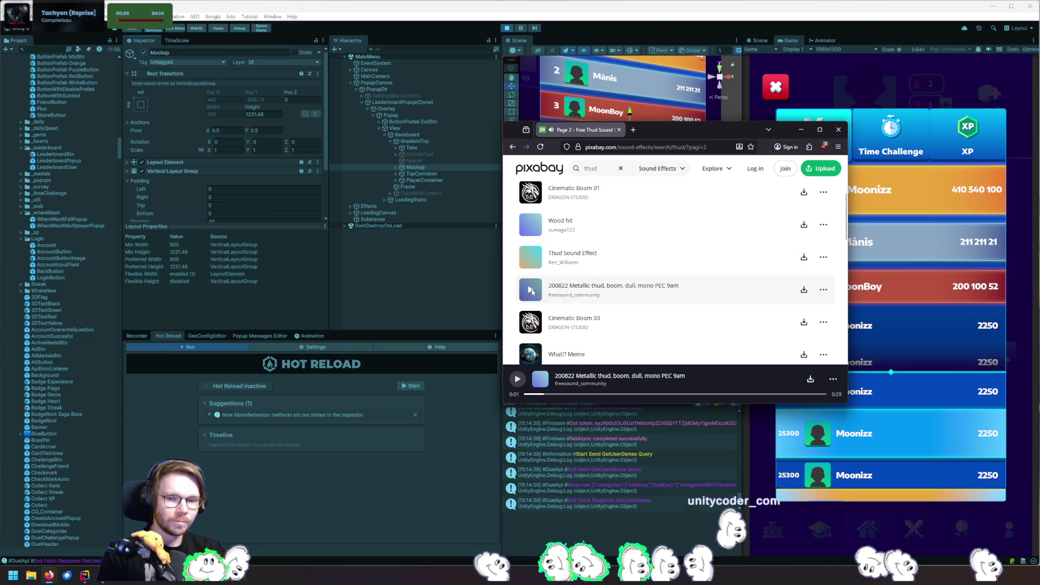
pyautogui.scroll(-2, 654, 301)
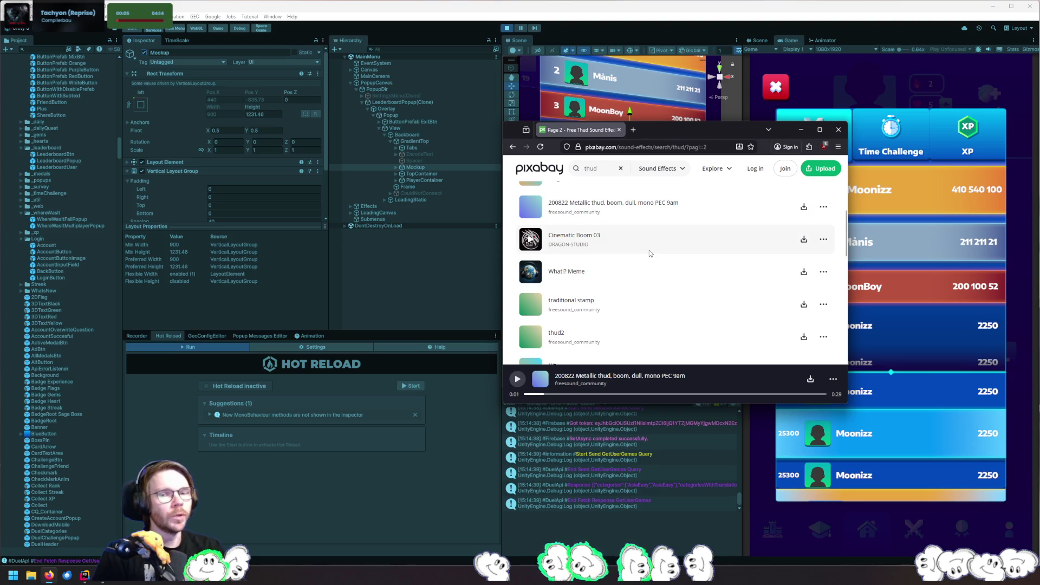
pyautogui.scroll(-2, 563, 240)
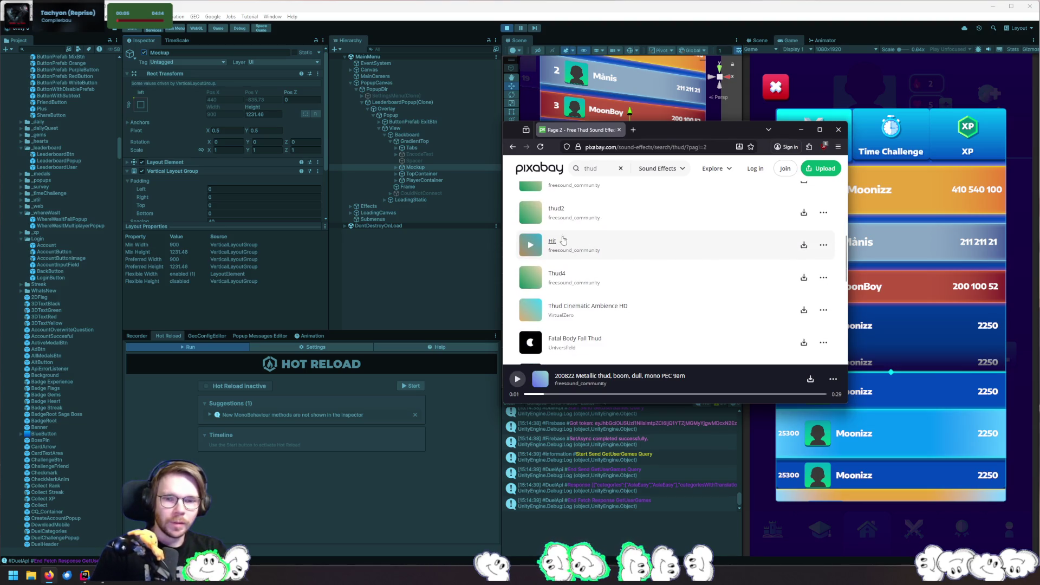
pyautogui.click(530, 213)
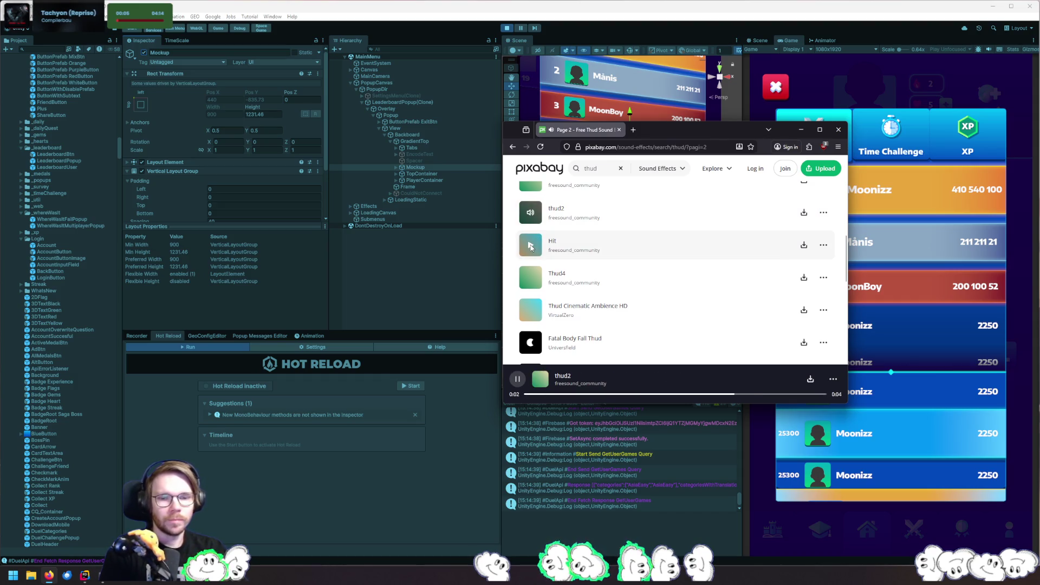
pyautogui.click(530, 245)
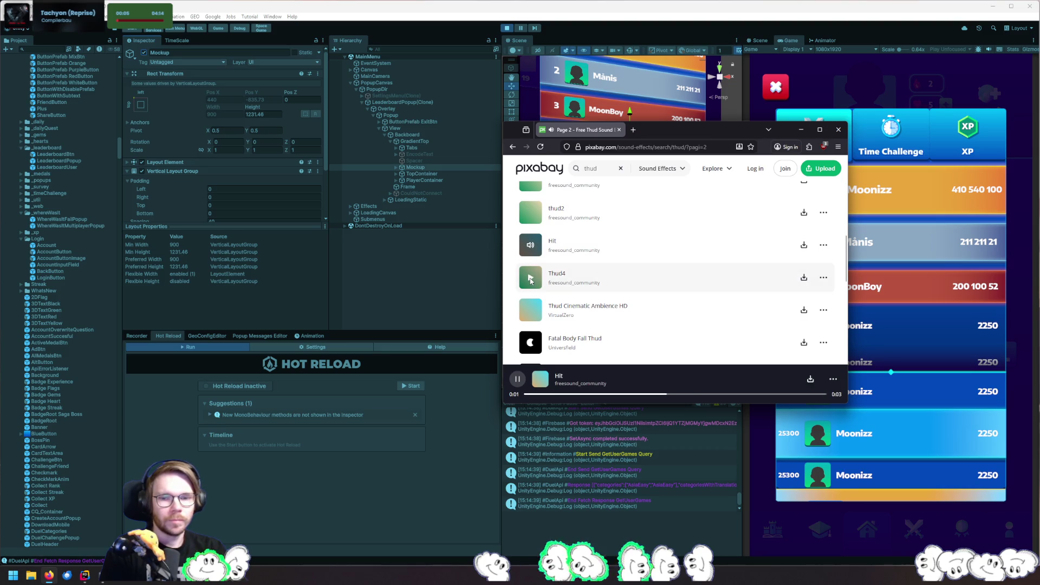
pyautogui.click(531, 279)
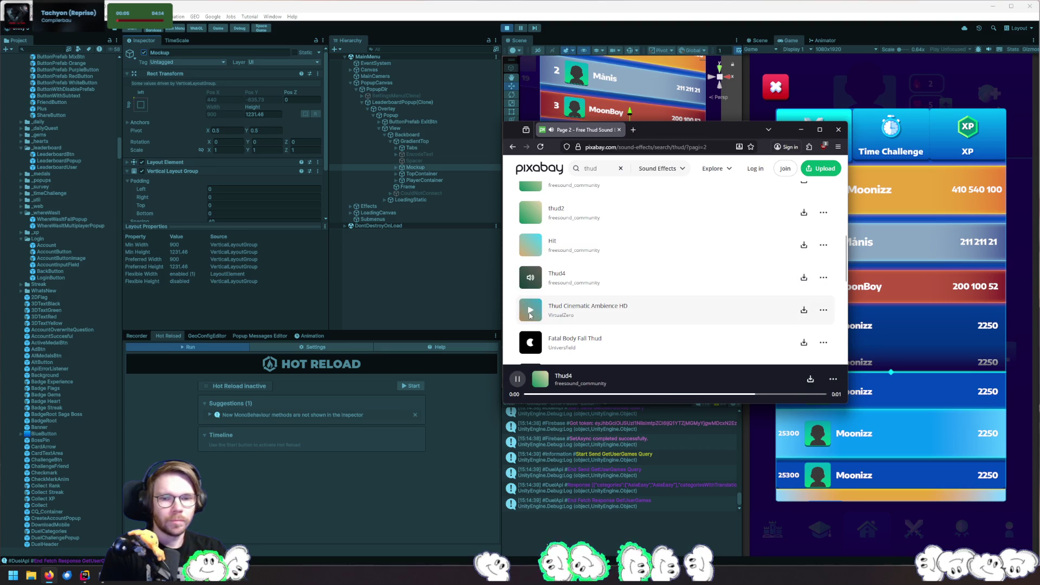
pyautogui.click(529, 246)
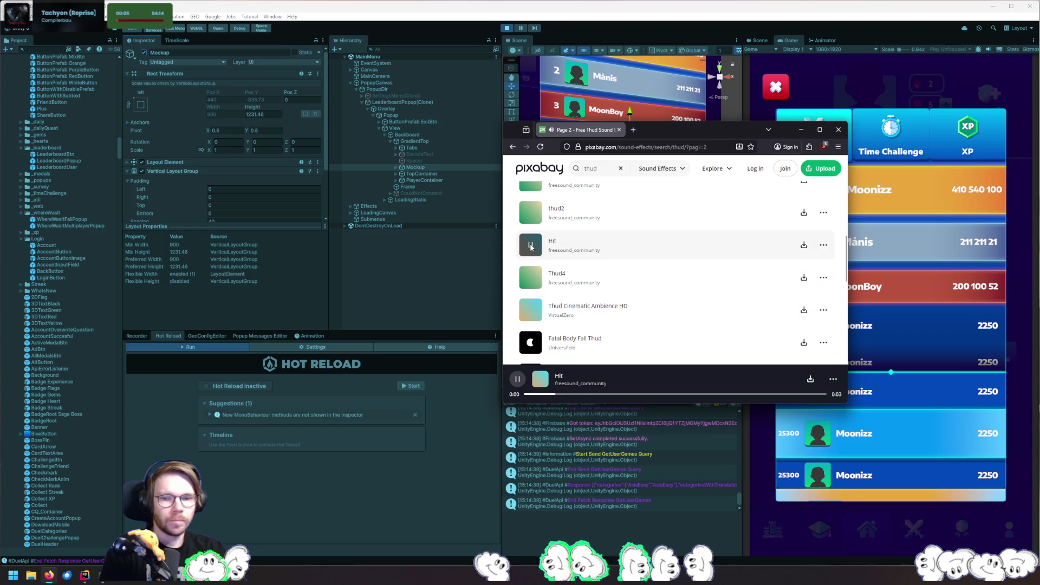
# Preview Fatal Body Fall Thud, Thud Clear Studio HD, Massive Thump, step_1 and others, then close the browser
pyautogui.scroll(-2, 530, 247)
pyautogui.click(531, 261)
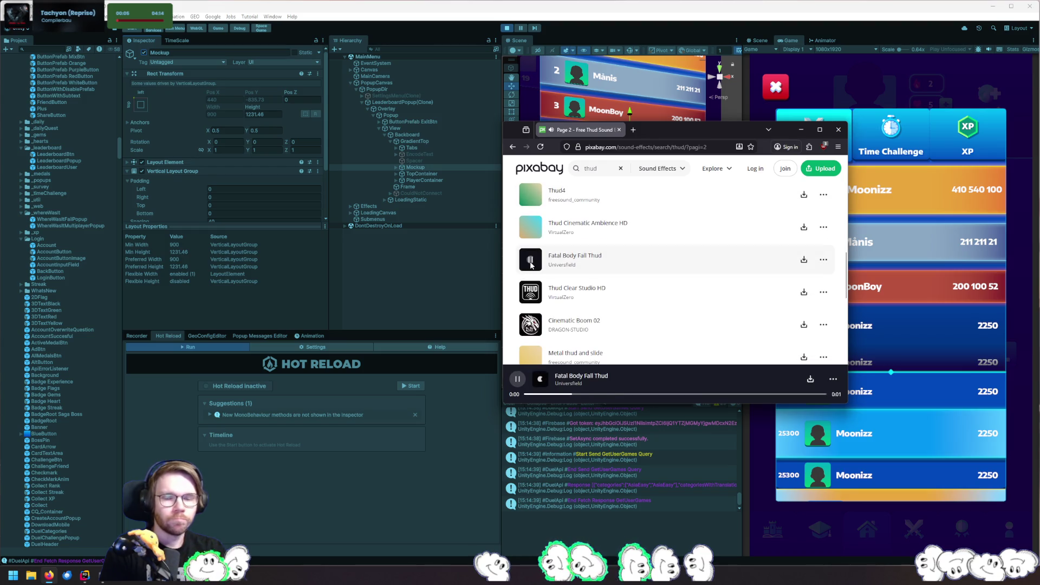
pyautogui.click(530, 291)
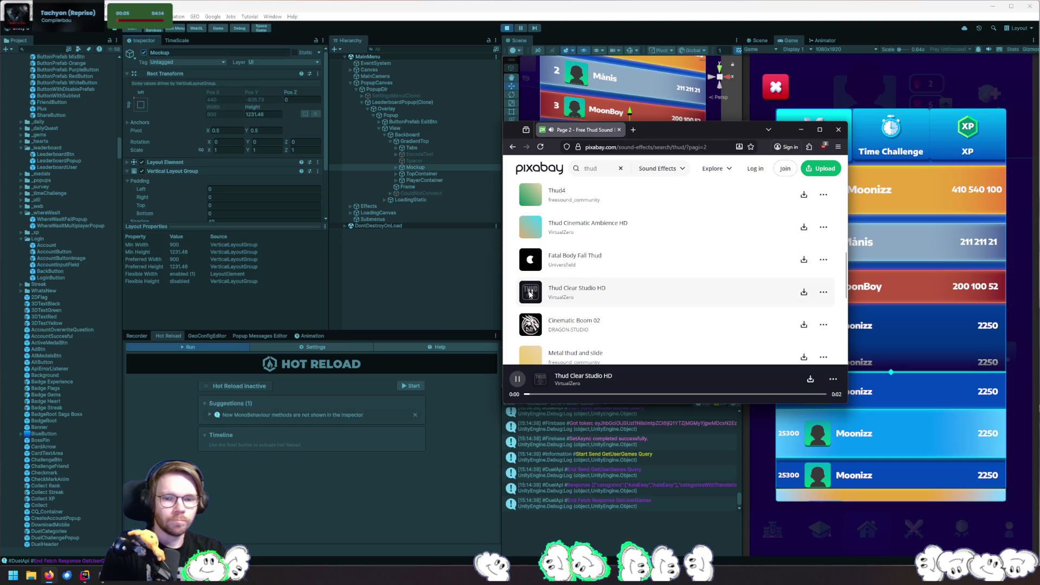
pyautogui.click(530, 325)
pyautogui.scroll(-2, 530, 278)
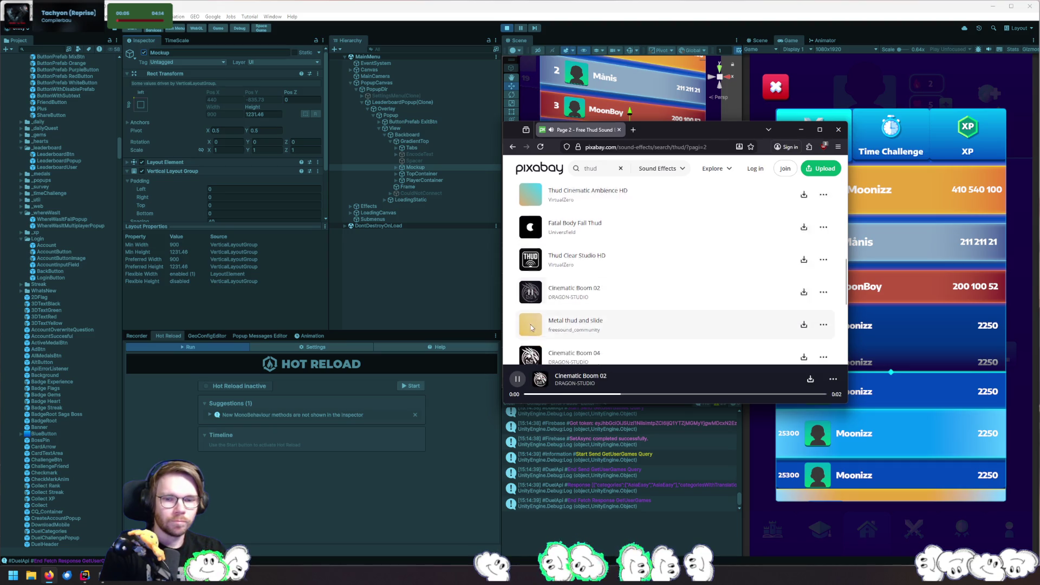
pyautogui.click(530, 277)
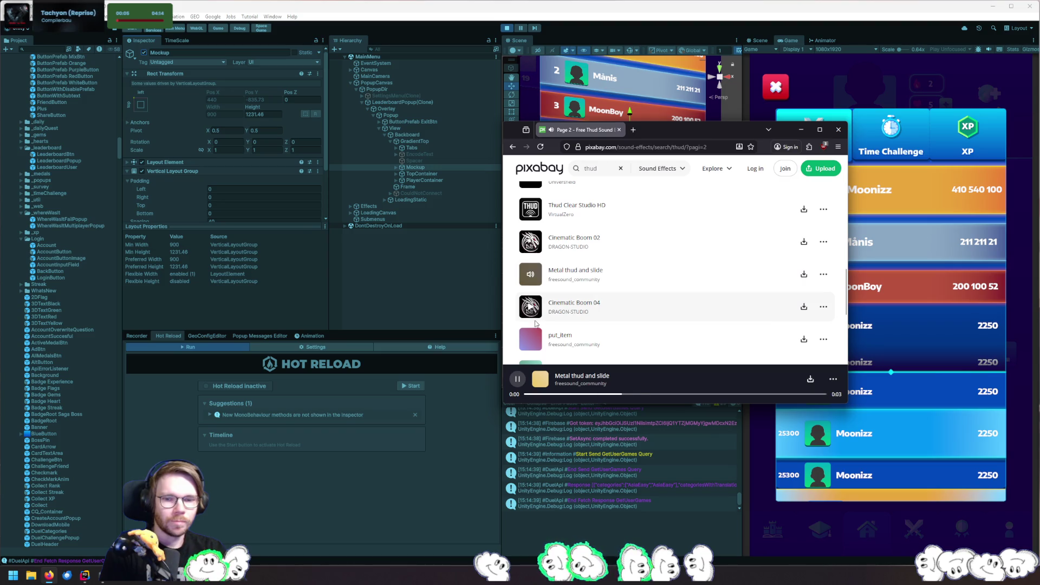
pyautogui.click(530, 339)
pyautogui.scroll(-3, 530, 325)
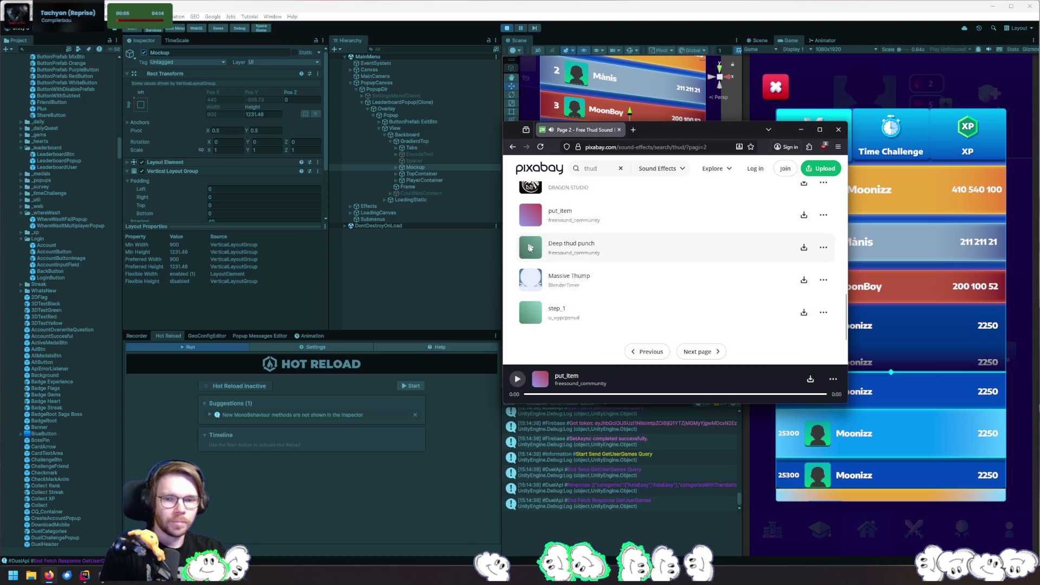
pyautogui.click(530, 247)
pyautogui.click(530, 280)
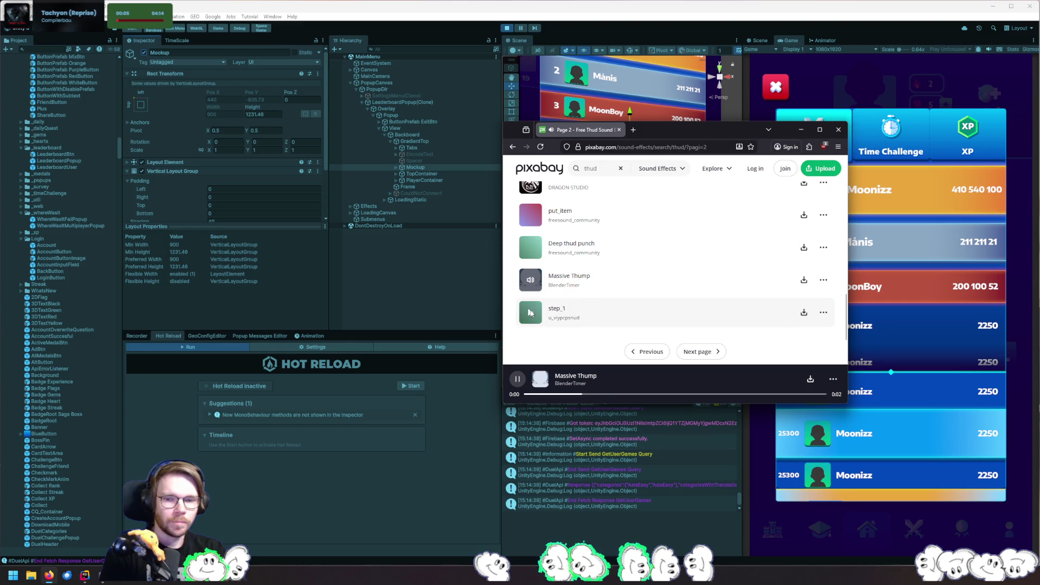
pyautogui.click(530, 316)
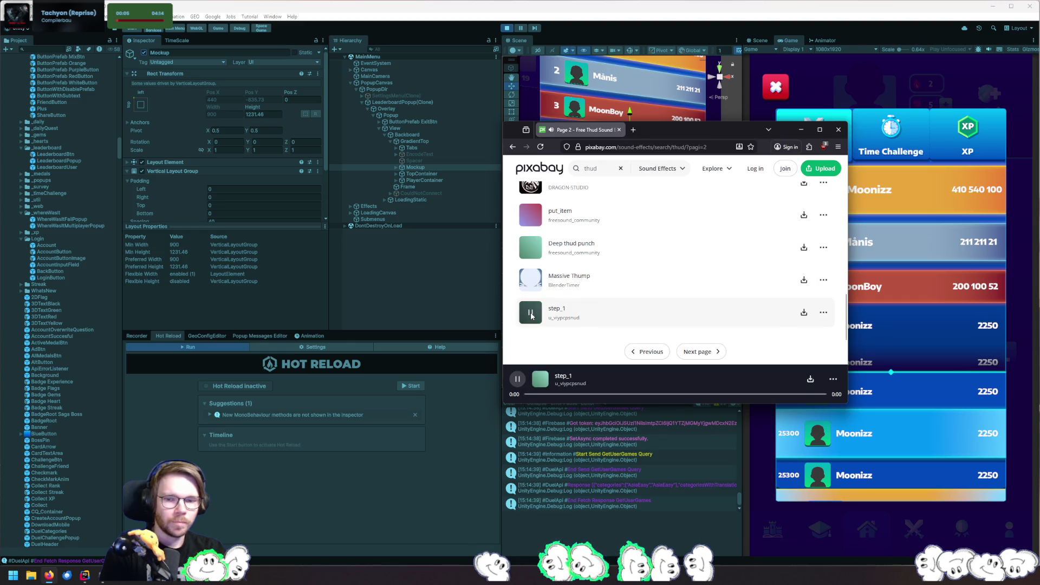
pyautogui.click(837, 131)
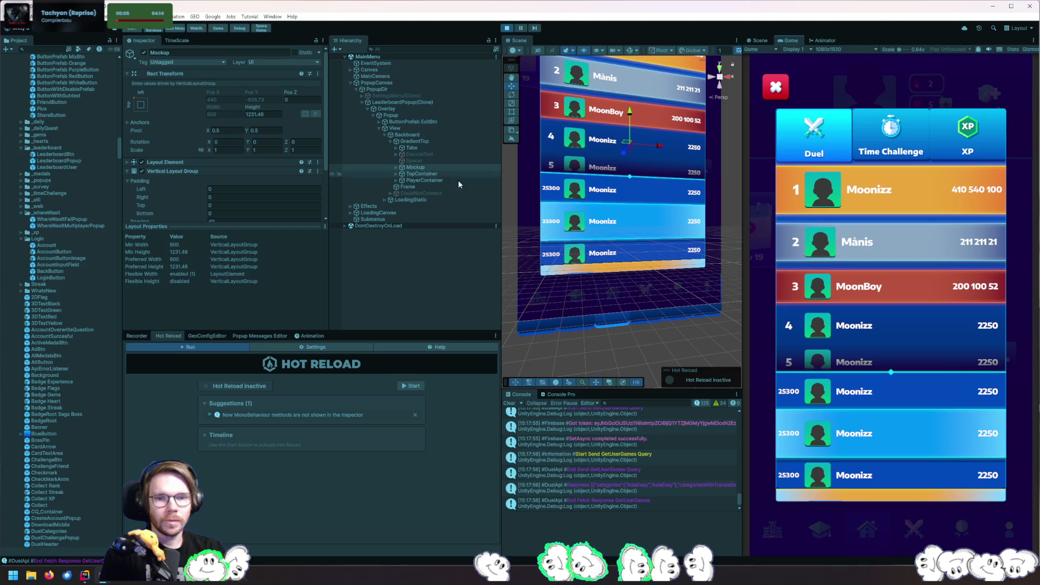
# Frame the Mockup, tick Ignore Layout on its Layout Element, and slide it to the right
pyautogui.press('f')
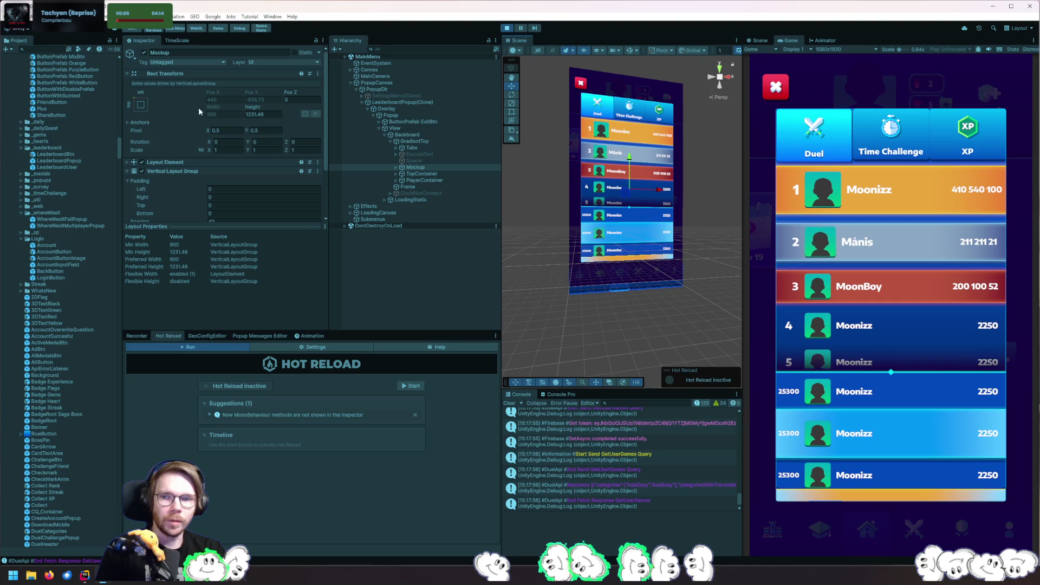
pyautogui.click(128, 163)
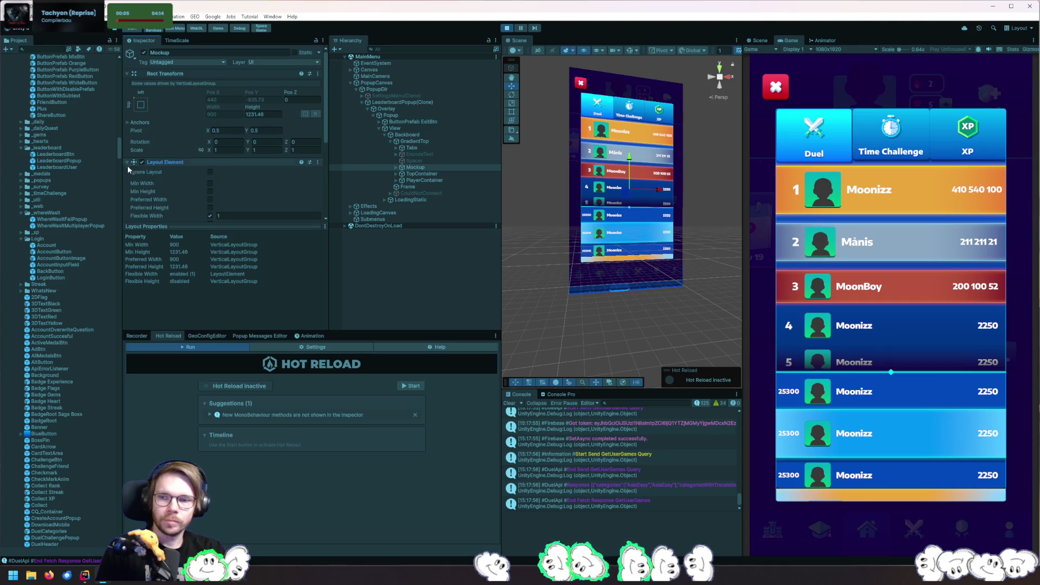
pyautogui.click(210, 172)
pyautogui.moveTo(646, 196)
pyautogui.mouseDown()
pyautogui.moveTo(745, 201)
pyautogui.moveTo(665, 205)
pyautogui.moveTo(677, 205)
pyautogui.mouseUp()
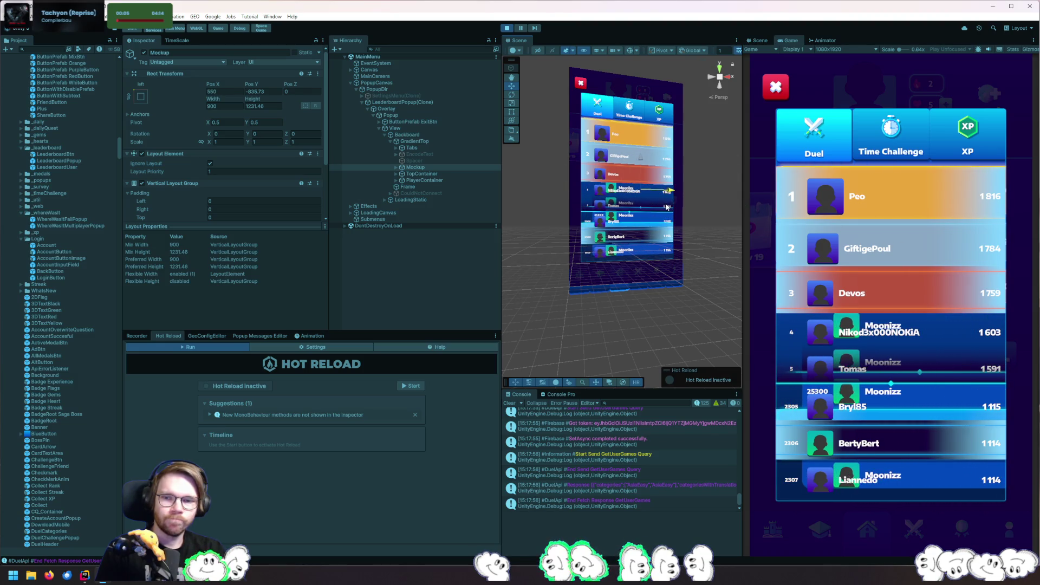
pyautogui.moveTo(418, 169)
pyautogui.mouseDown()
pyautogui.moveTo(401, 153)
pyautogui.moveTo(400, 128)
pyautogui.mouseUp()
# Move Mockup above View in the Hierarchy so it renders behind the live leaderboard
pyautogui.moveTo(665, 205)
pyautogui.mouseDown()
pyautogui.moveTo(578, 194)
pyautogui.moveTo(680, 184)
pyautogui.mouseUp()
pyautogui.scroll(3, 644, 215)
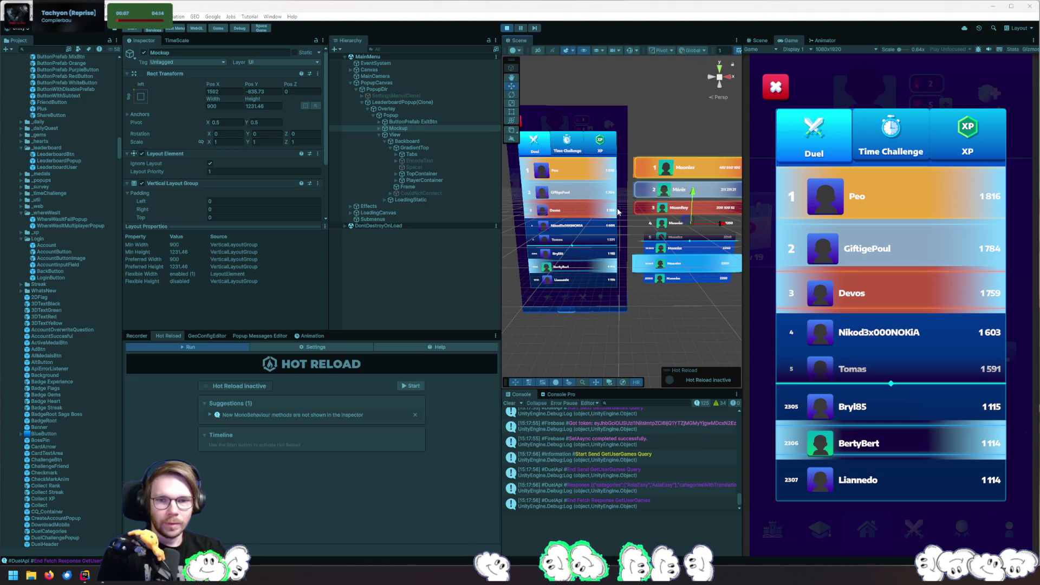
pyautogui.moveTo(617, 211); pyautogui.dragTo(627, 215)
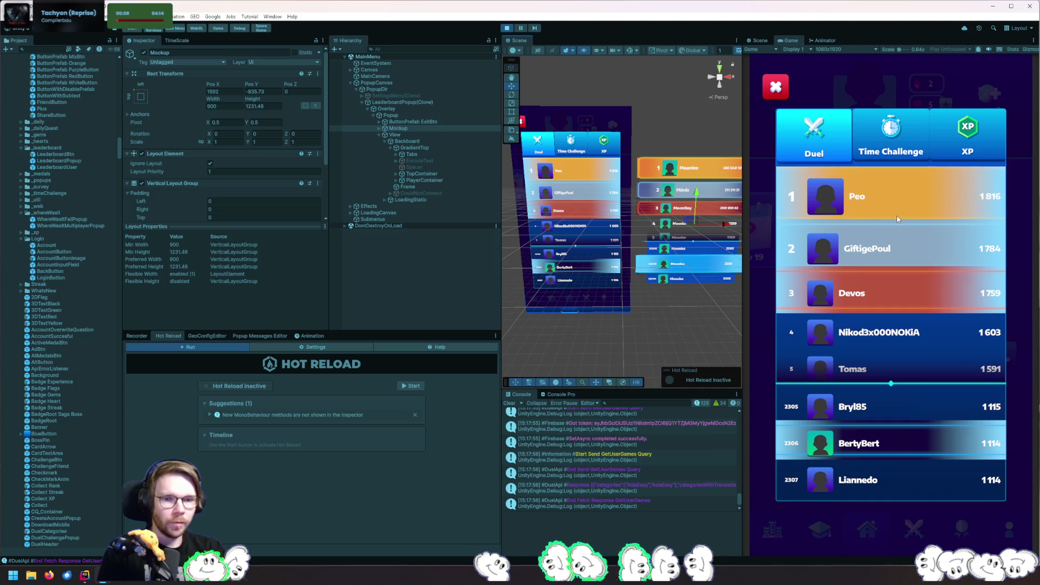
pyautogui.scroll(5, 661, 153)
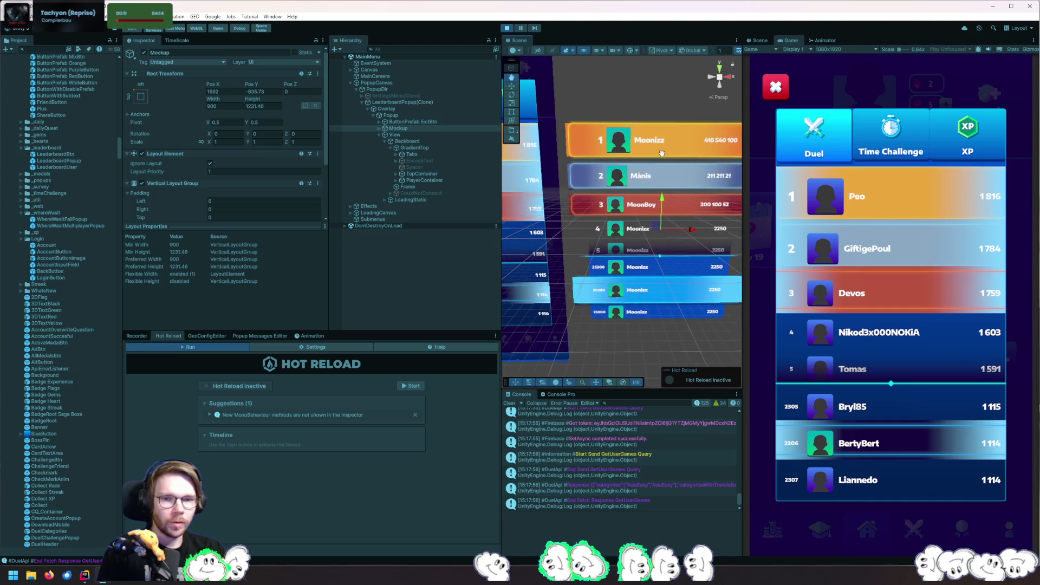
pyautogui.scroll(-4, 661, 153)
pyautogui.scroll(4, 709, 256)
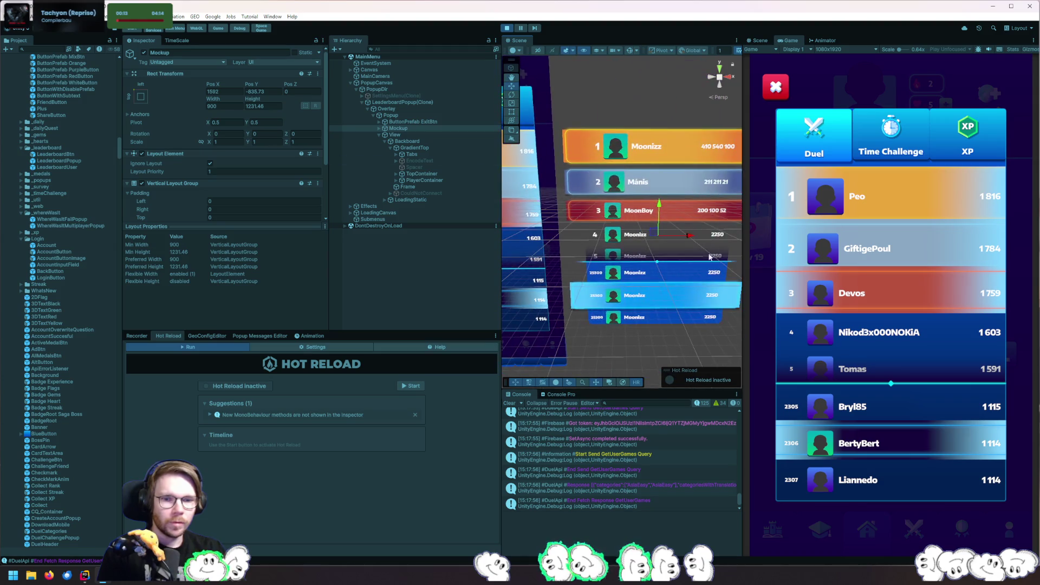
pyautogui.moveTo(618, 272)
pyautogui.mouseDown()
pyautogui.moveTo(720, 228)
pyautogui.moveTo(676, 238)
pyautogui.moveTo(713, 222)
pyautogui.moveTo(700, 222)
pyautogui.mouseUp()
# Pick the top row's objects from the Scene and expand its PlayerCard and Selection group
pyautogui.rightClick(615, 161)
pyautogui.moveTo(660, 178)
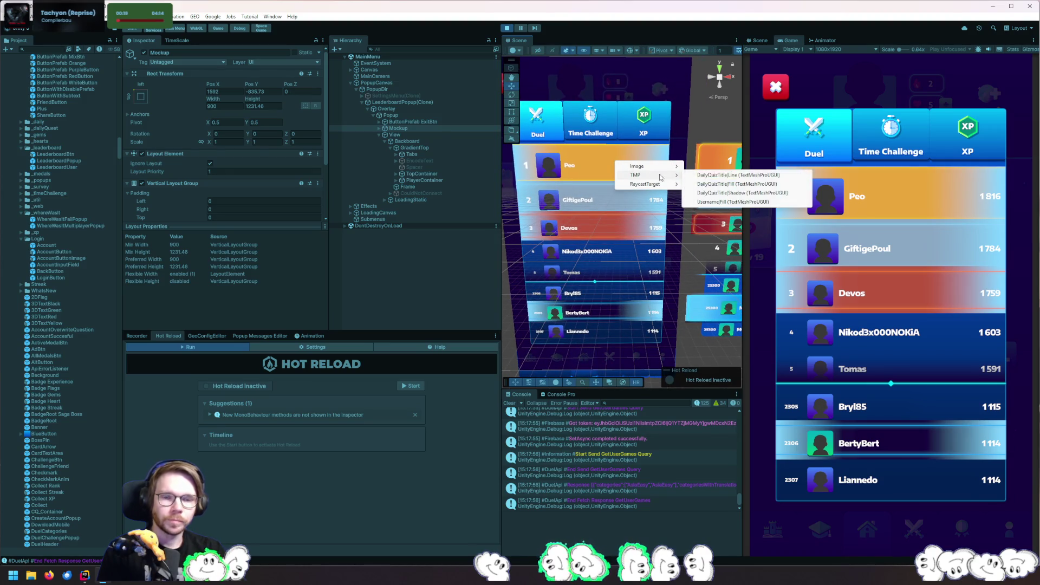
pyautogui.click(738, 203)
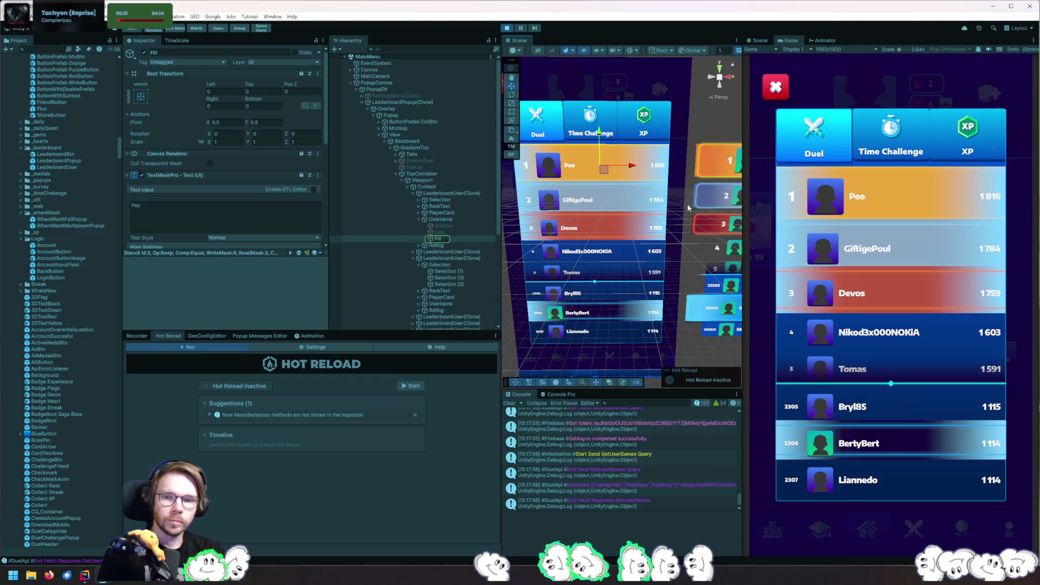
pyautogui.click(422, 212)
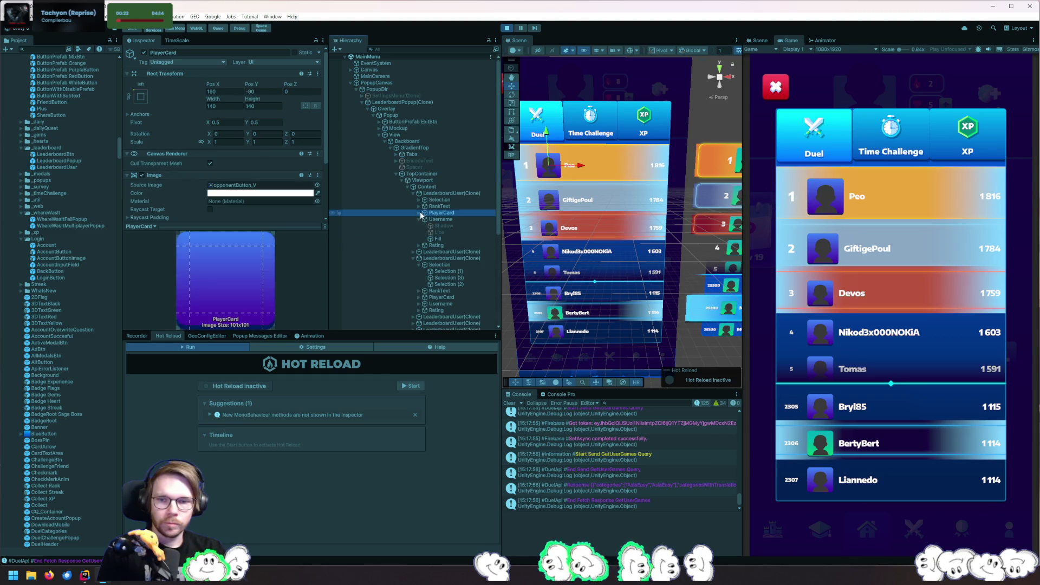
pyautogui.click(418, 213)
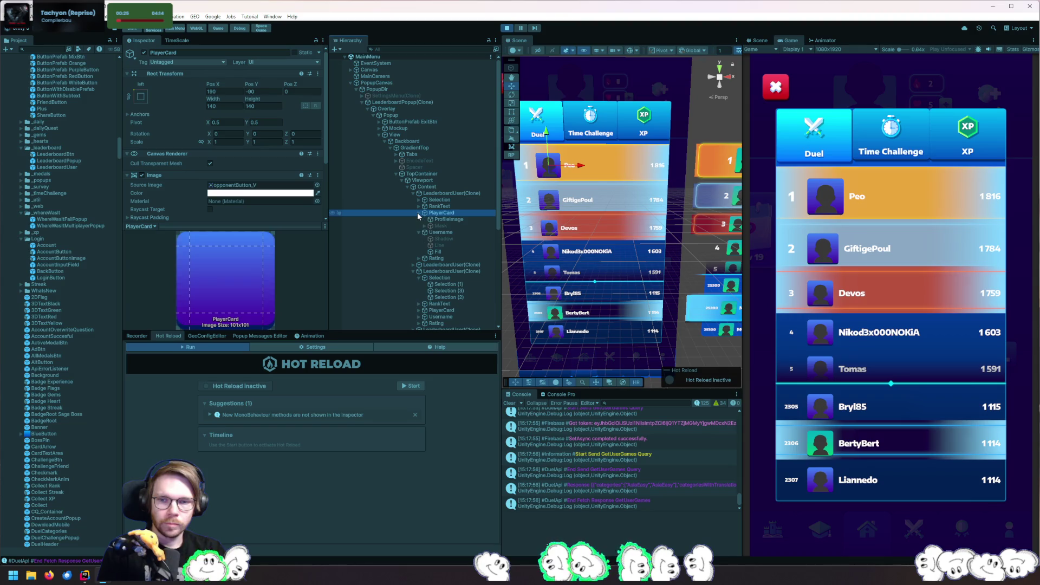
pyautogui.click(418, 207)
pyautogui.click(418, 200)
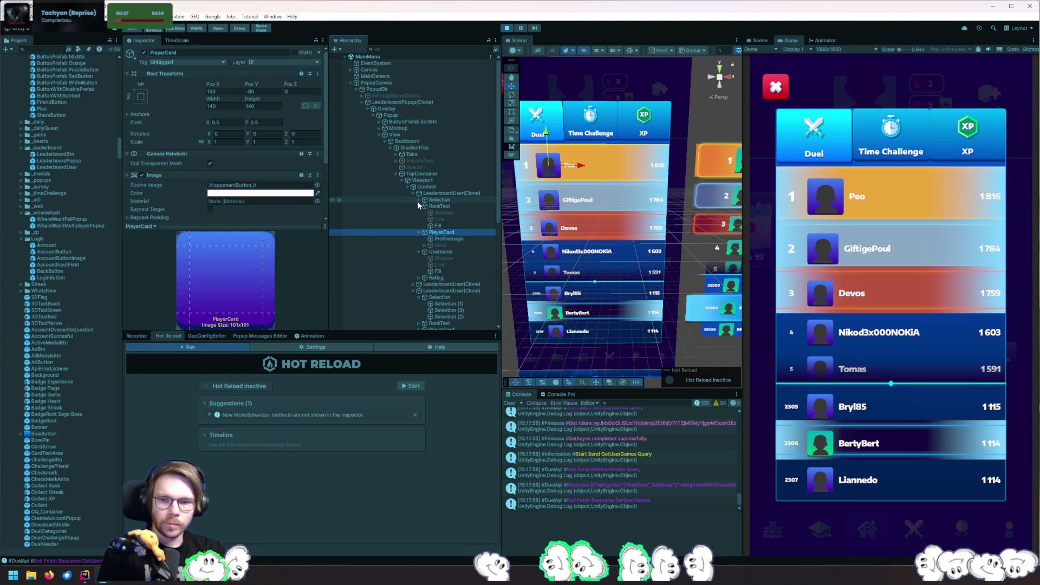
# Inspect the yellow Selection (2) and gradient Selection (3) glow layers of the first row
pyautogui.click(444, 218)
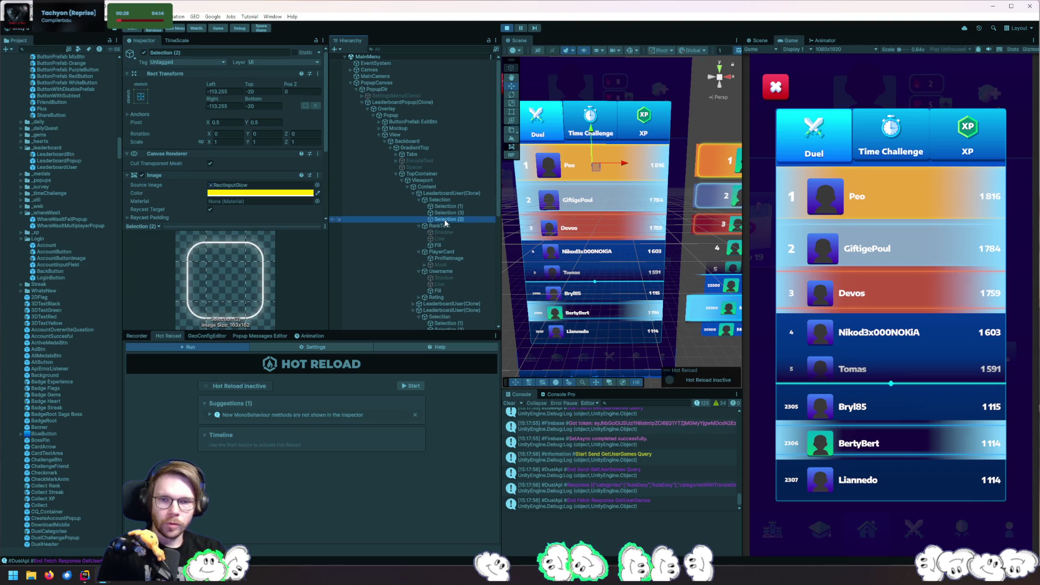
pyautogui.click(139, 56)
pyautogui.click(405, 213)
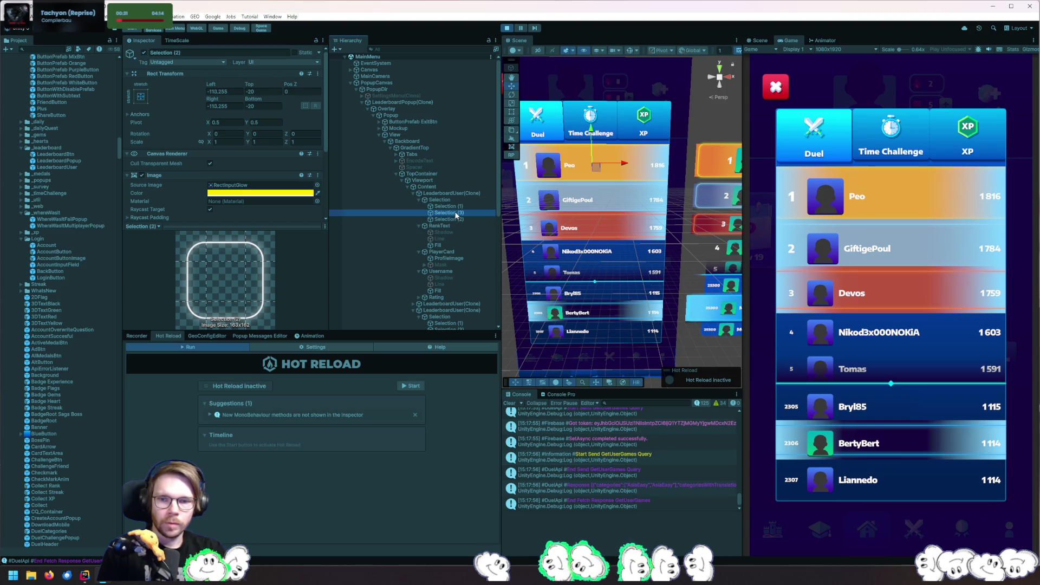
pyautogui.click(143, 53)
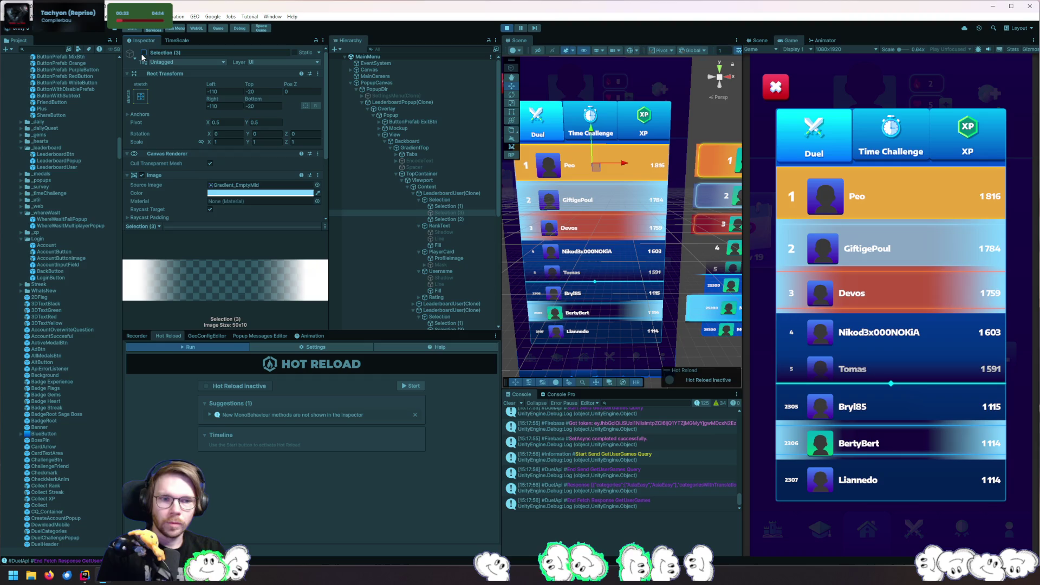
pyautogui.moveTo(642, 228)
pyautogui.mouseDown()
pyautogui.moveTo(474, 236)
pyautogui.moveTo(661, 221)
pyautogui.moveTo(611, 229)
pyautogui.mouseUp()
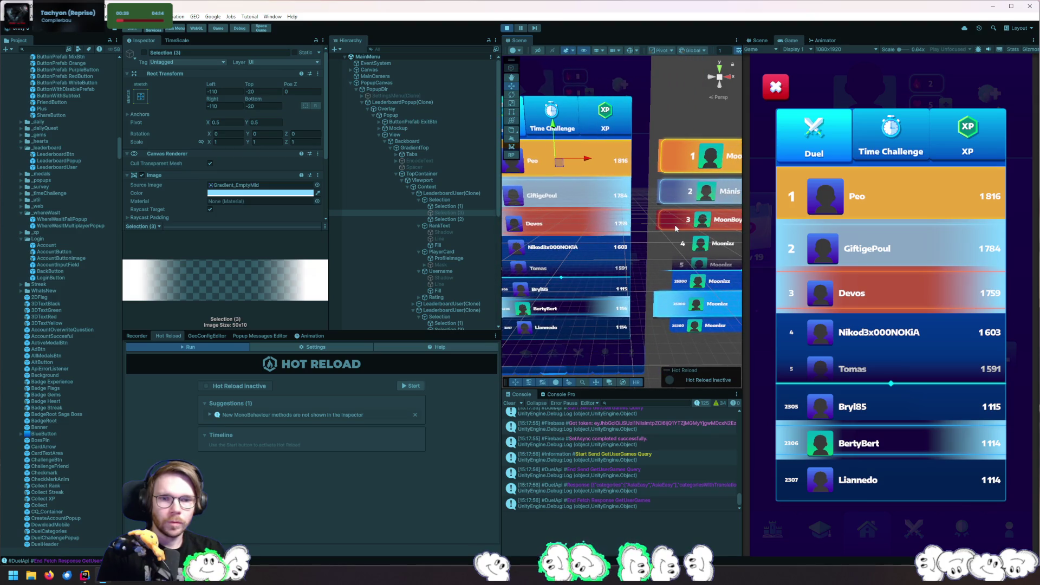
pyautogui.moveTo(710, 220)
pyautogui.mouseDown()
pyautogui.moveTo(628, 227)
pyautogui.moveTo(741, 235)
pyautogui.mouseUp()
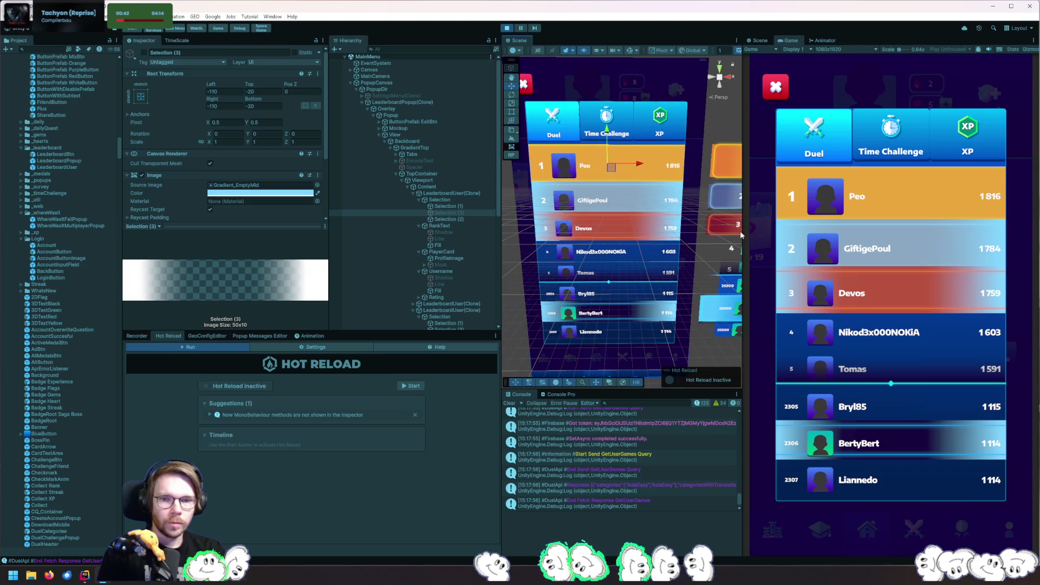
# Set the base Selection glow's Rect Transform Top offset to 0
pyautogui.click(450, 200)
pyautogui.click(264, 93)
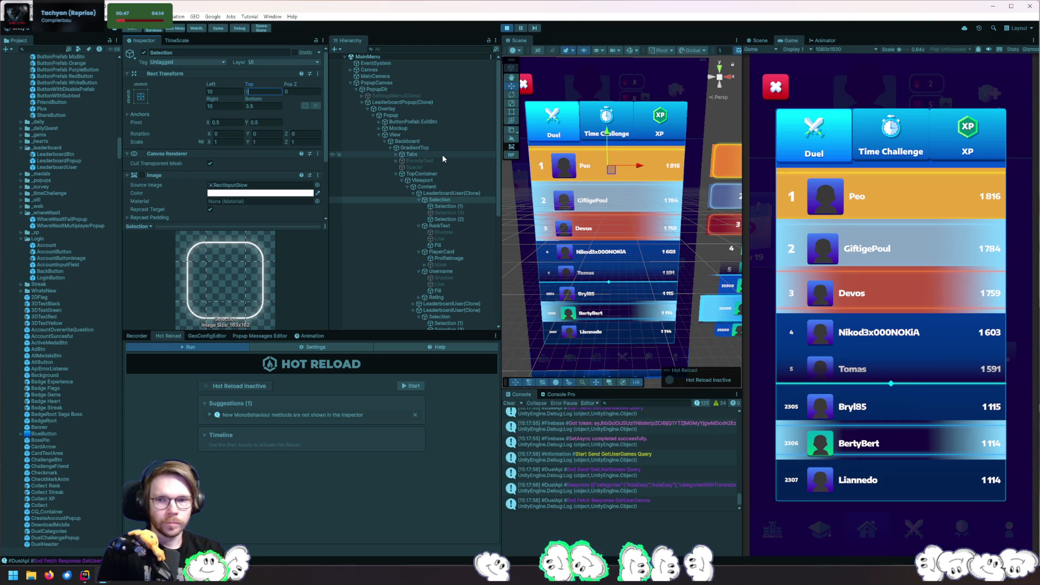
pyautogui.write('0')
pyautogui.press('Tab')
pyautogui.press('Tab')
pyautogui.press('Tab')
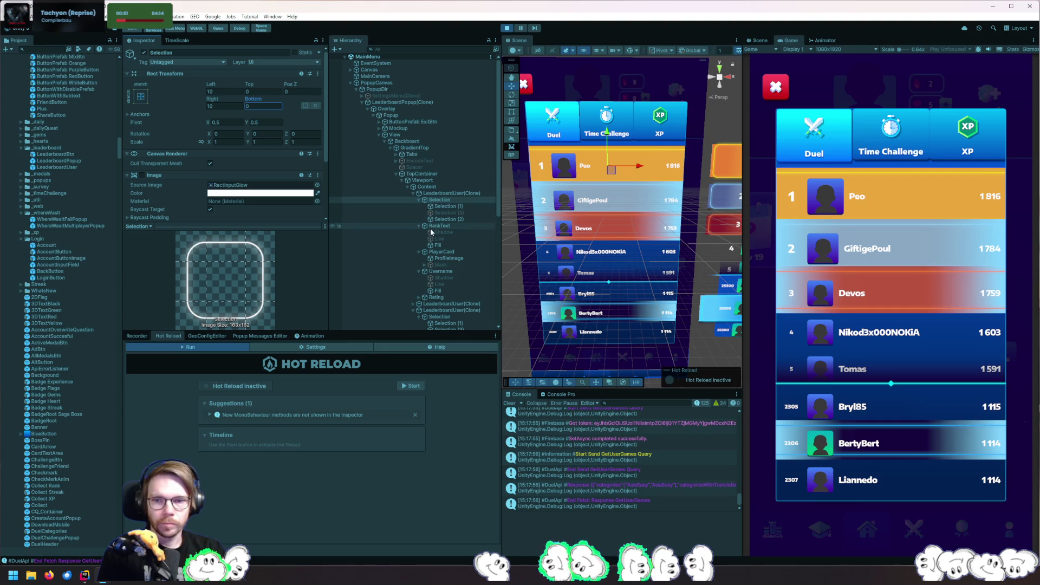
pyautogui.click(447, 304)
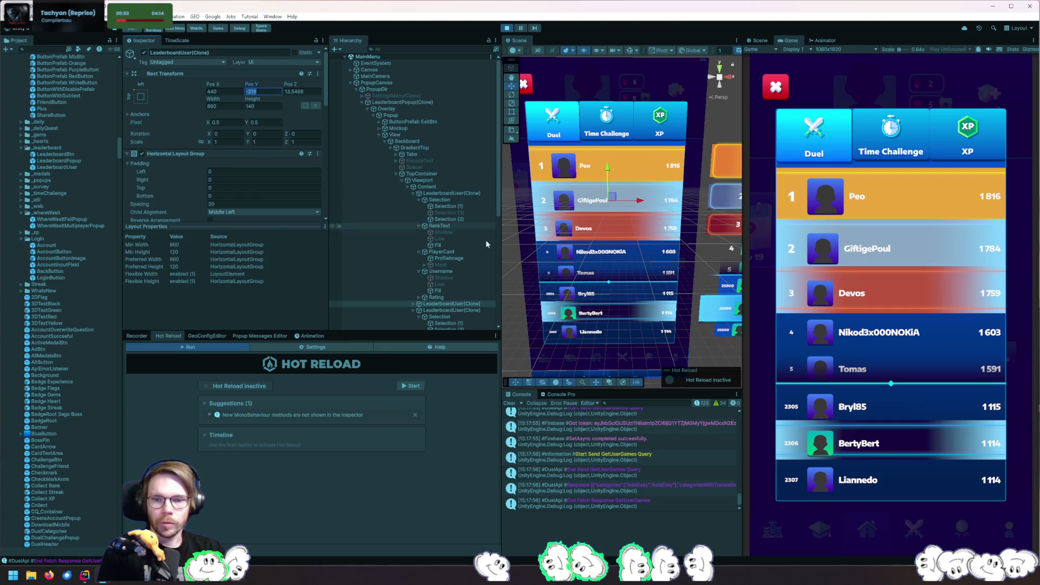
# Expand the second leaderboard row and set its Selection layer's Top and Bottom offsets to 0
pyautogui.scroll(-3, 455, 238)
pyautogui.click(413, 255)
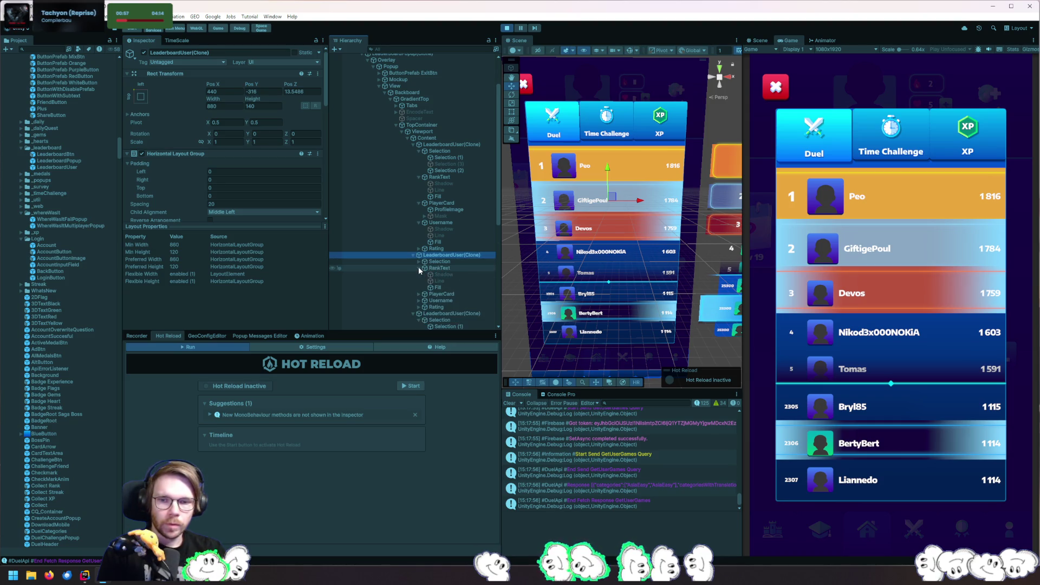
pyautogui.click(419, 261)
pyautogui.click(452, 261)
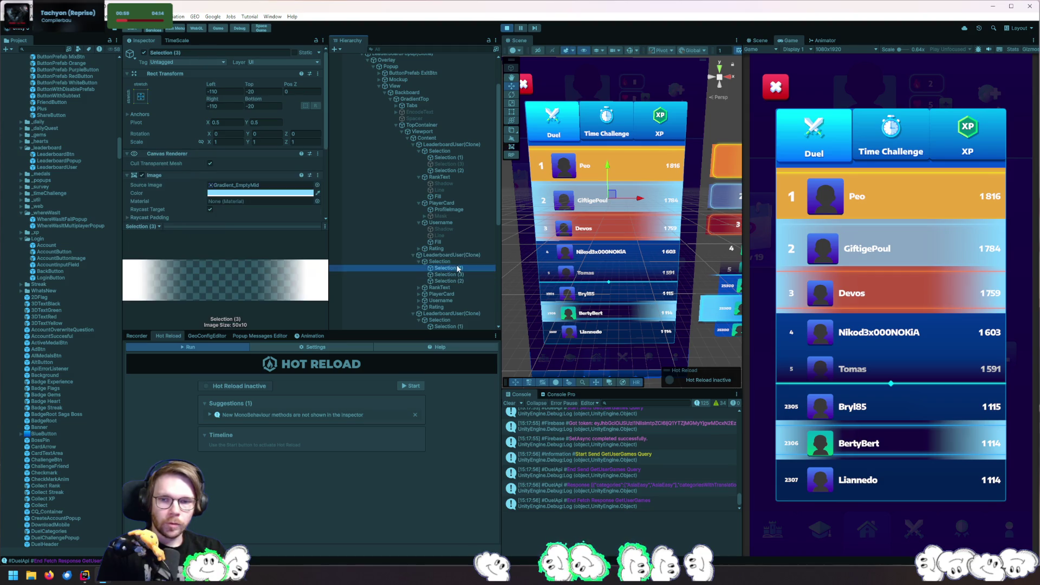
pyautogui.click(263, 92)
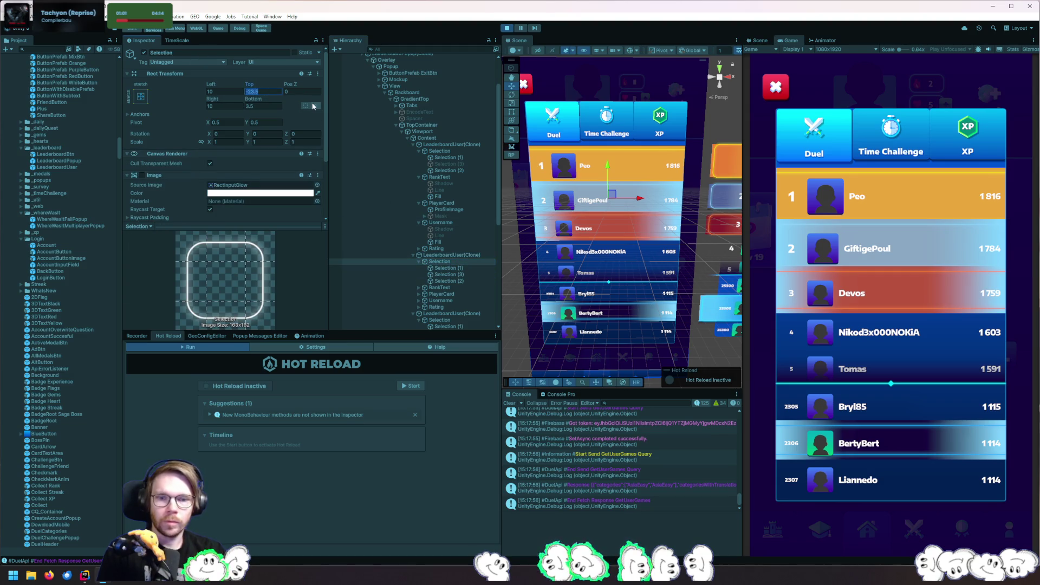
pyautogui.write('0')
pyautogui.press('Tab')
pyautogui.press('Tab')
pyautogui.press('Tab')
pyautogui.write('0')
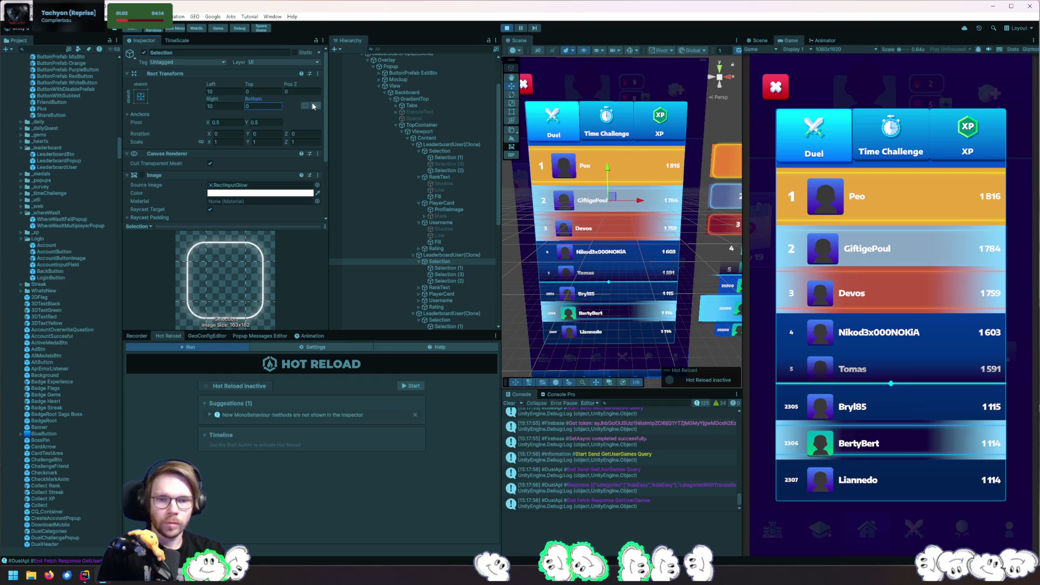
pyautogui.press('Return')
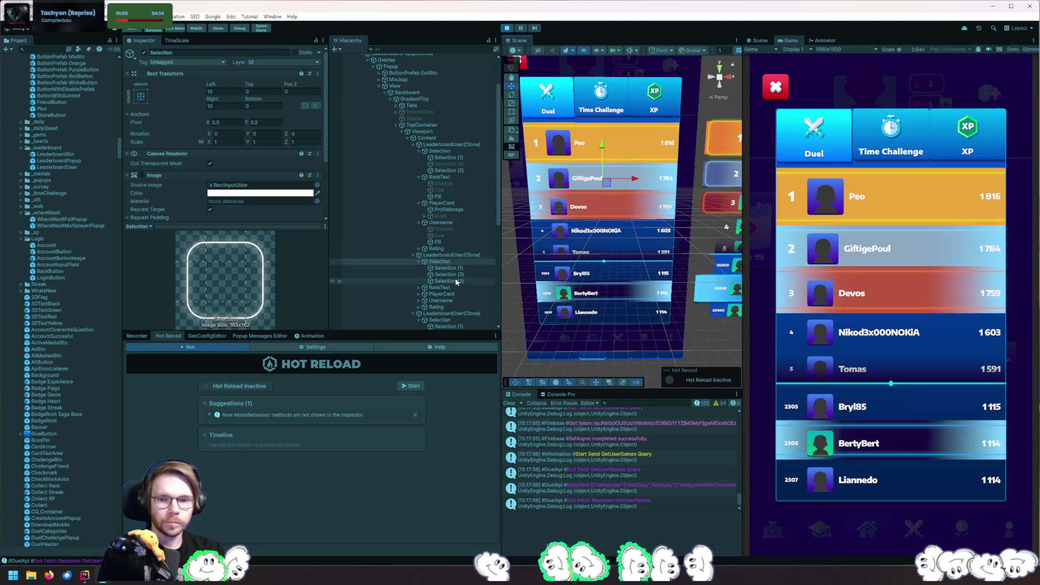
# Set the Selection (2) glow layer's Top and Bottom offsets to 0
pyautogui.click(455, 280)
pyautogui.press('Up')
pyautogui.press('Up')
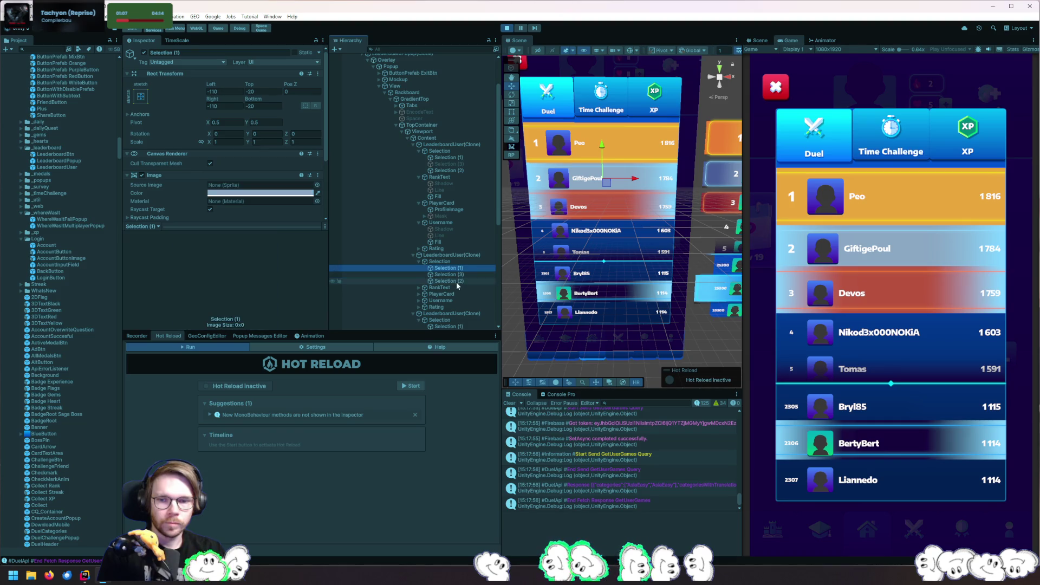
pyautogui.click(456, 280)
pyautogui.doubleClick(260, 91)
pyautogui.write('0')
pyautogui.press('Tab')
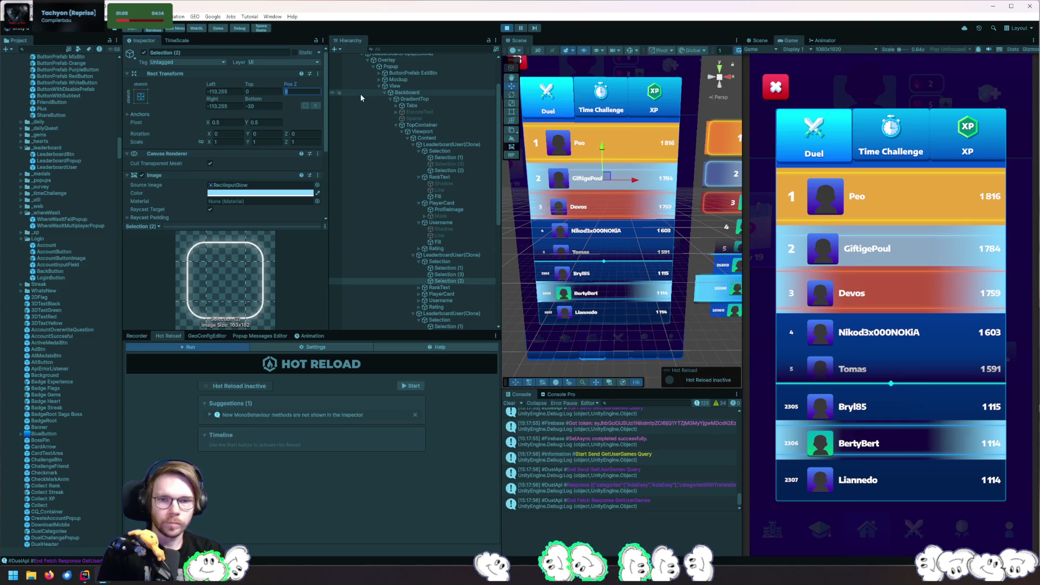
pyautogui.press('Tab')
pyautogui.press('Tab')
pyautogui.write('0')
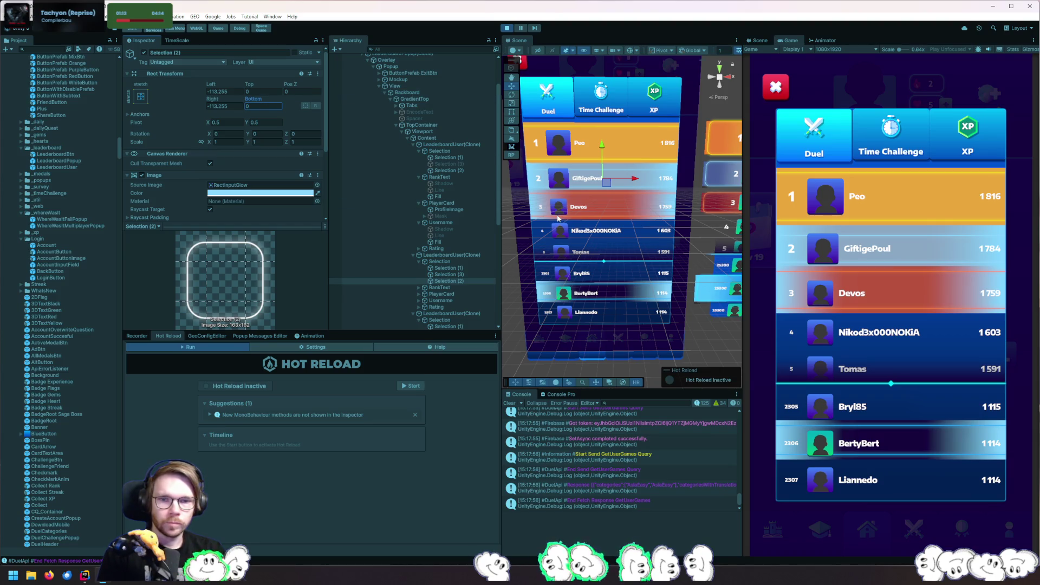
# Hide the Selection (3) gradient layer and compare the row's Selection layers in the scene
pyautogui.click(452, 272)
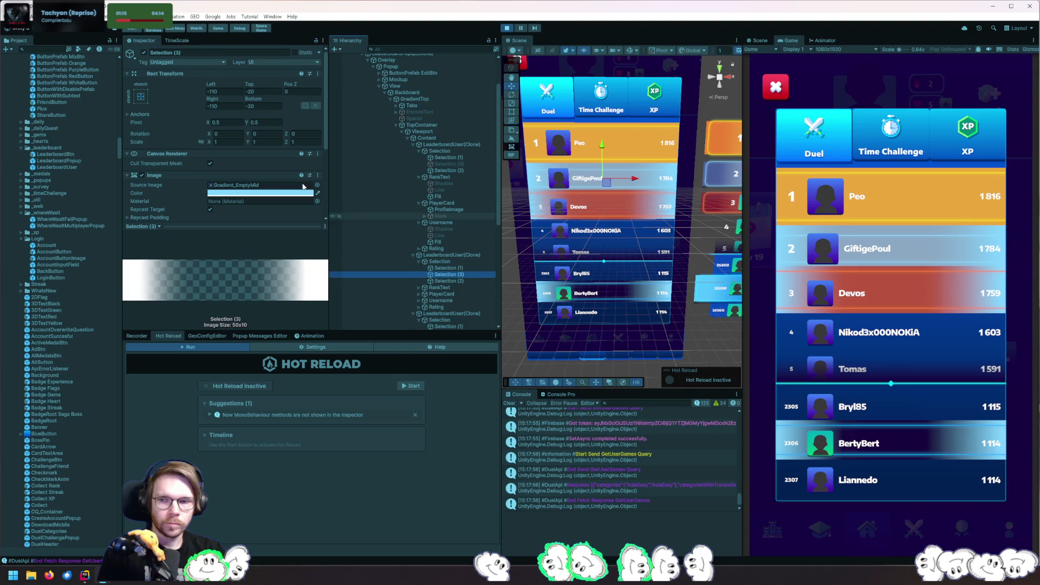
pyautogui.click(143, 53)
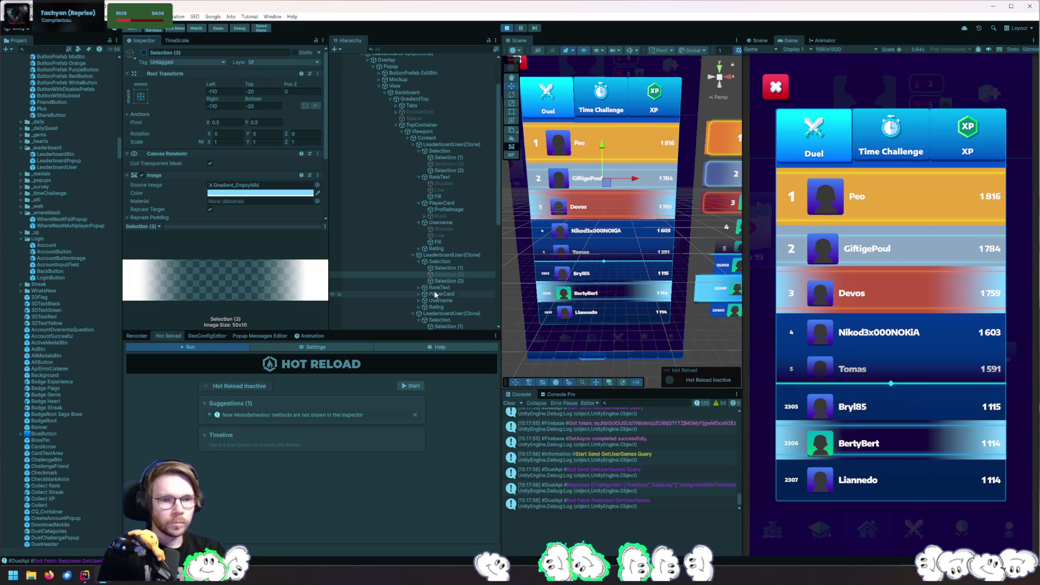
pyautogui.moveTo(668, 240)
pyautogui.mouseDown()
pyautogui.moveTo(520, 286)
pyautogui.moveTo(701, 261)
pyautogui.mouseUp()
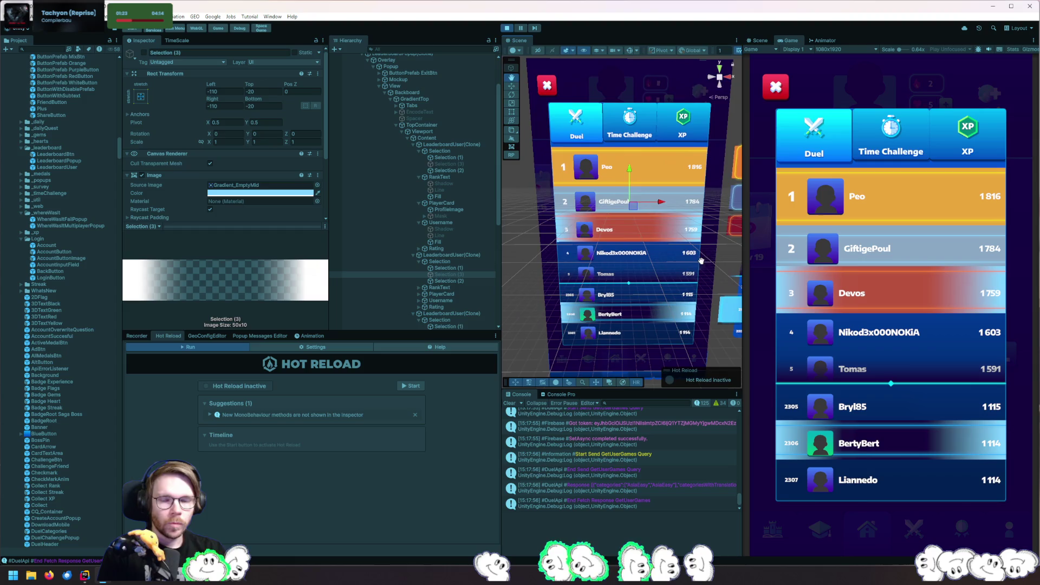
pyautogui.scroll(-3, 271, 196)
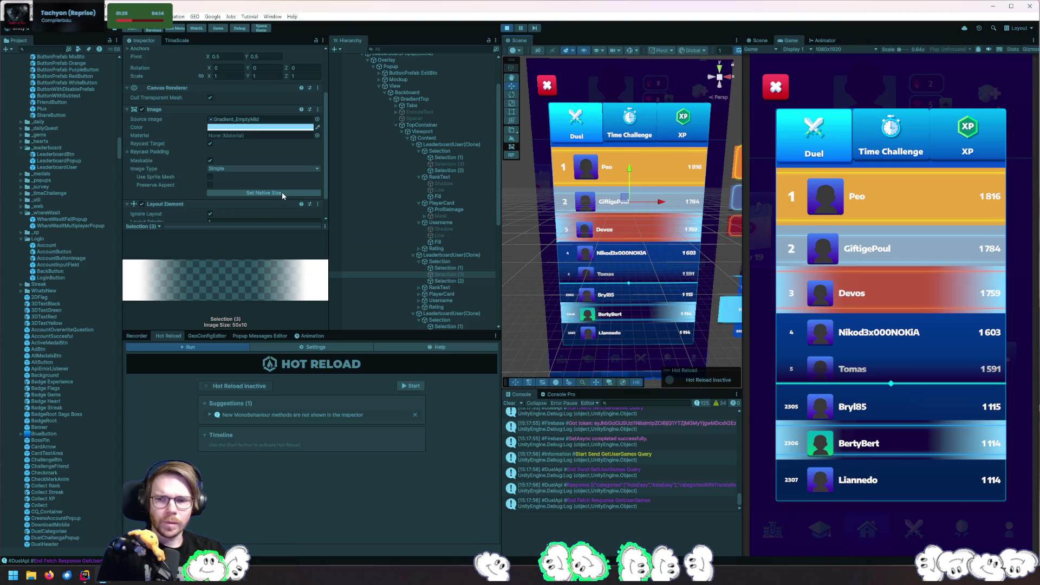
pyautogui.click(448, 274)
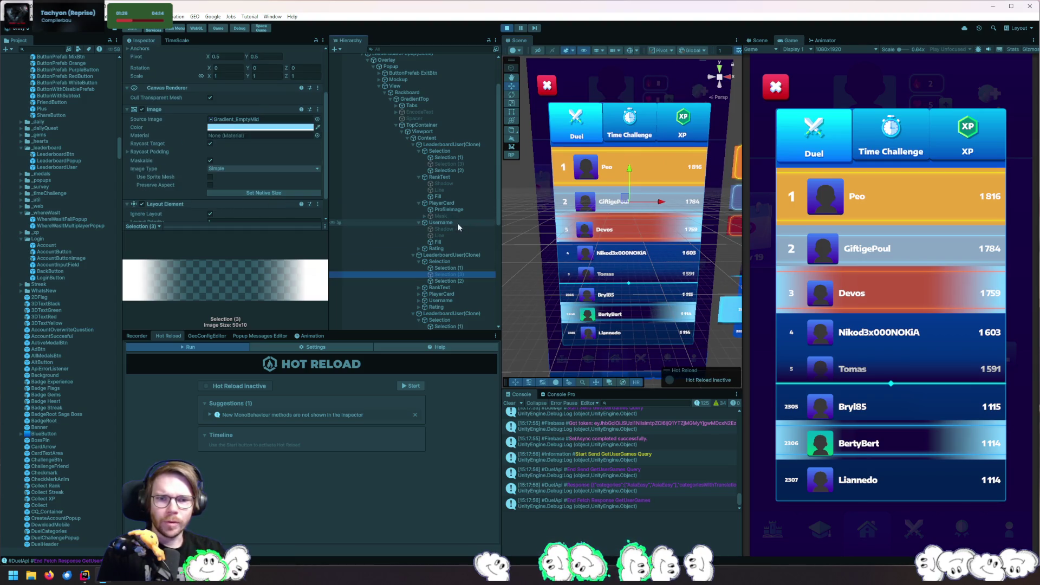
pyautogui.click(459, 268)
pyautogui.click(457, 281)
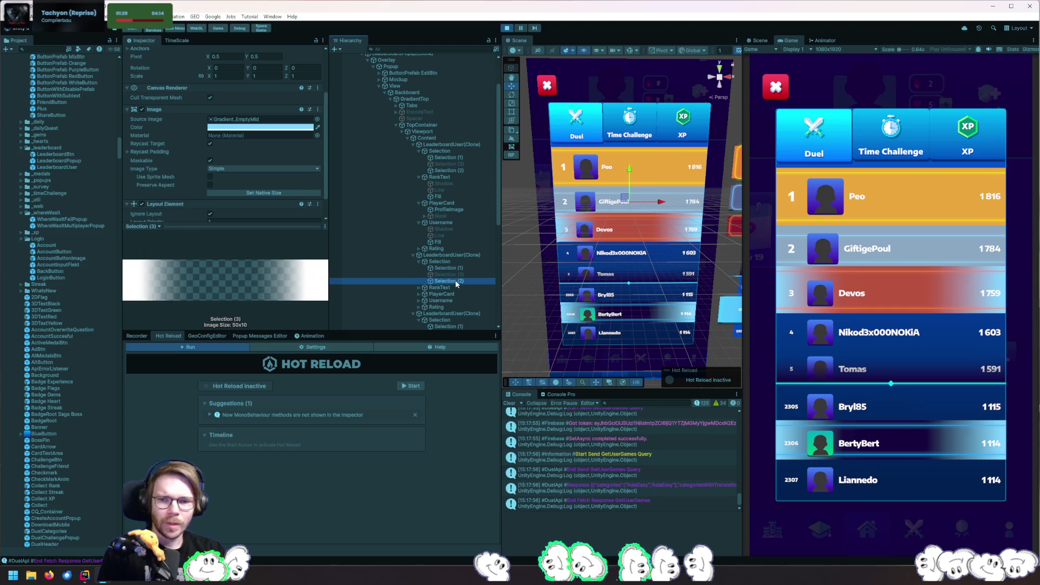
pyautogui.click(453, 274)
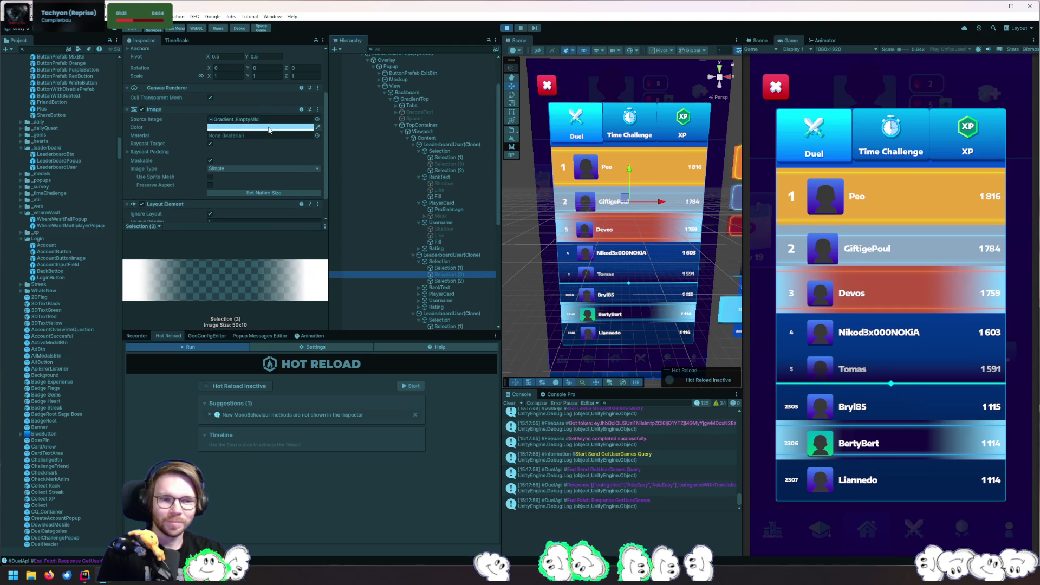
pyautogui.moveTo(683, 251); pyautogui.dragTo(564, 248)
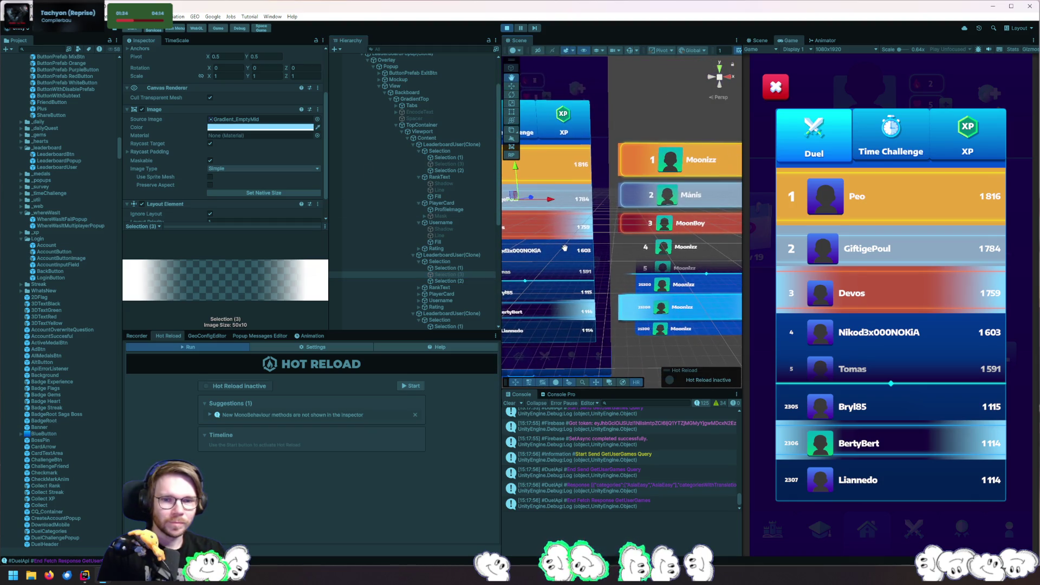
# Recolour the Selection (3) gradient to a deep blue and turn it back on
pyautogui.click(272, 128)
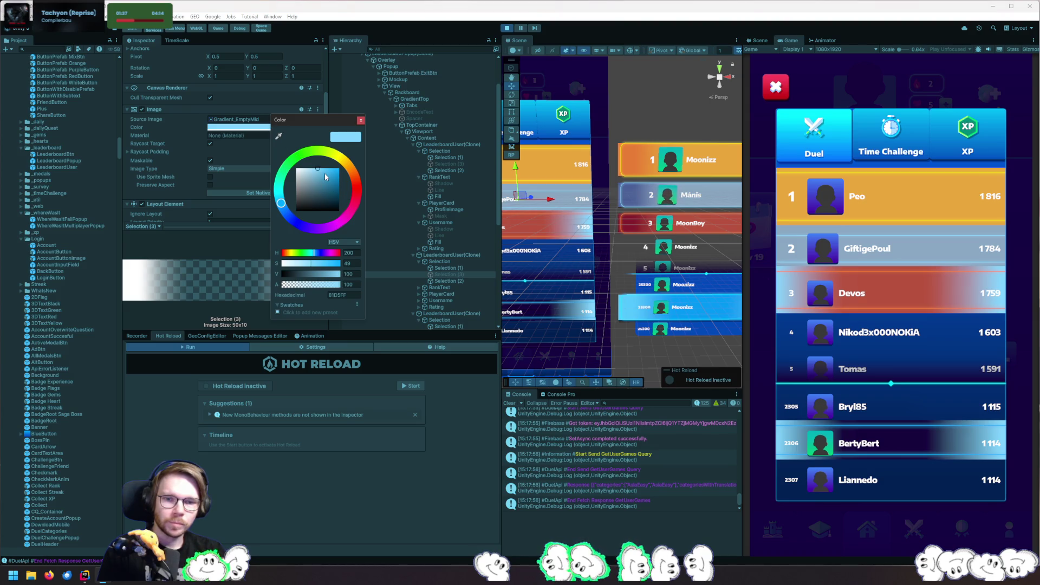
pyautogui.moveTo(325, 176); pyautogui.dragTo(344, 192)
pyautogui.click(361, 120)
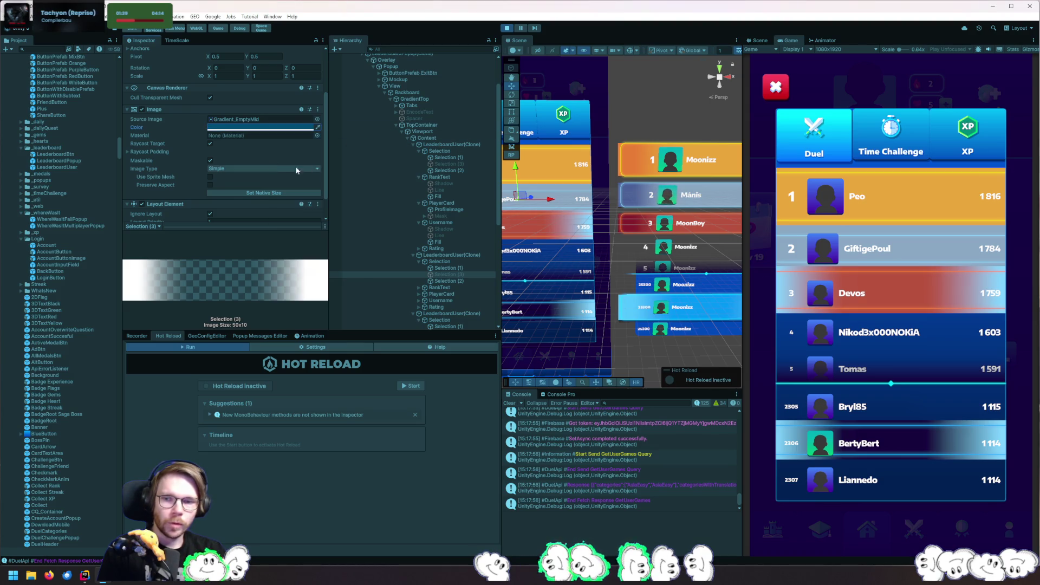
pyautogui.scroll(3, 148, 71)
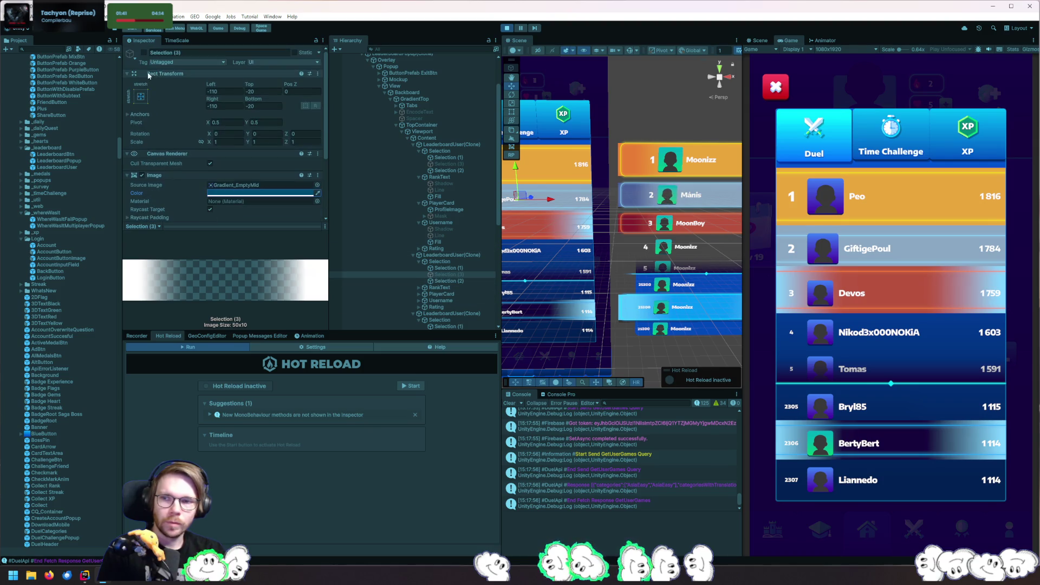
pyautogui.click(144, 52)
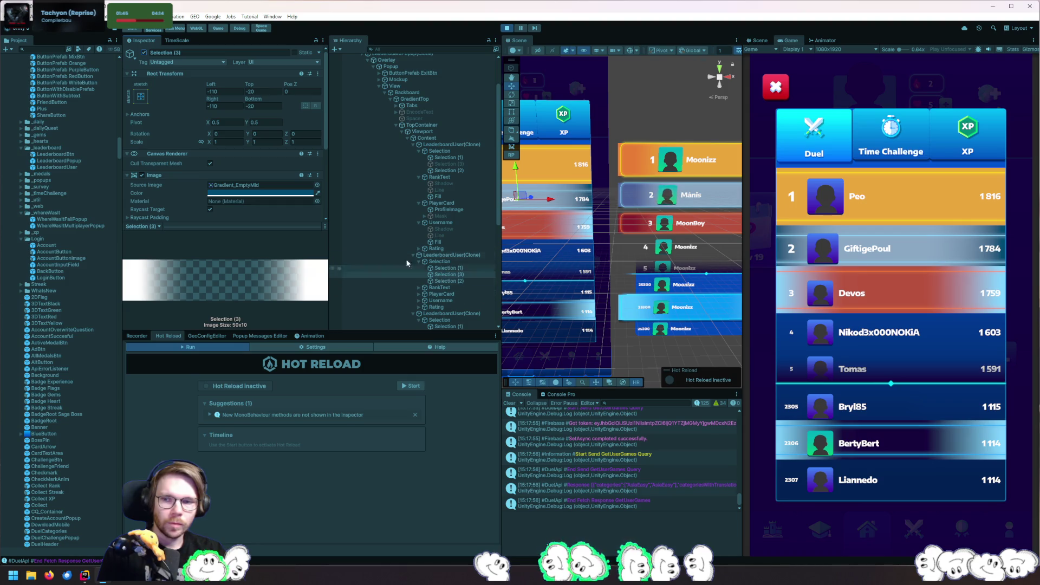
pyautogui.click(289, 195)
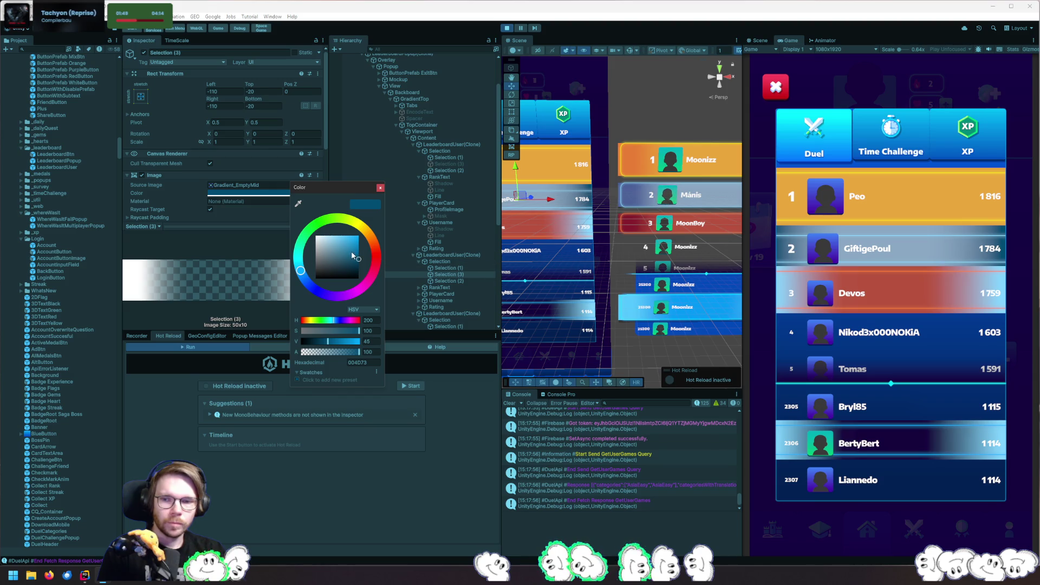
pyautogui.moveTo(351, 252); pyautogui.dragTo(298, 245)
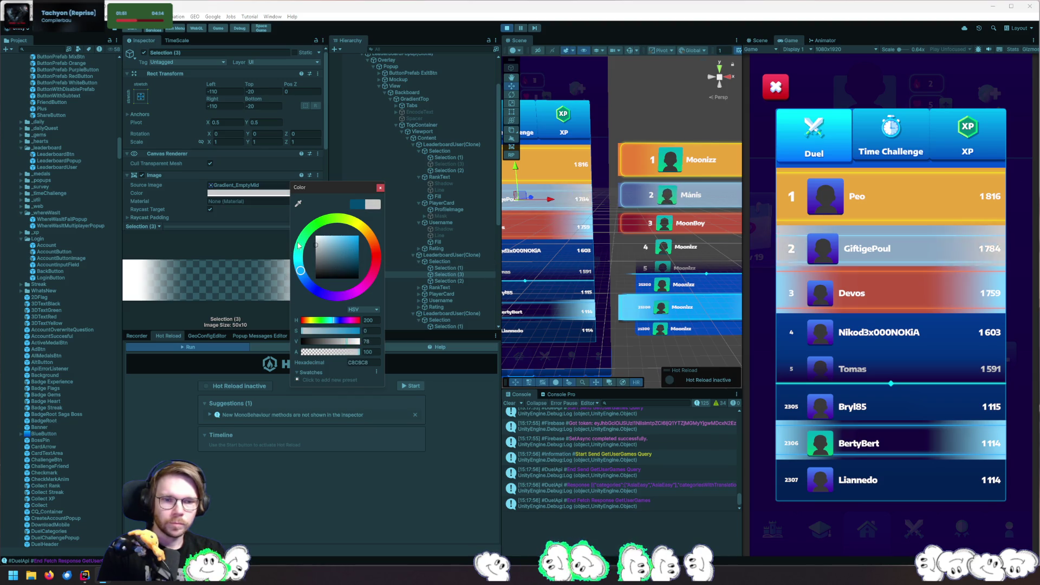
pyautogui.moveTo(342, 267); pyautogui.dragTo(349, 254)
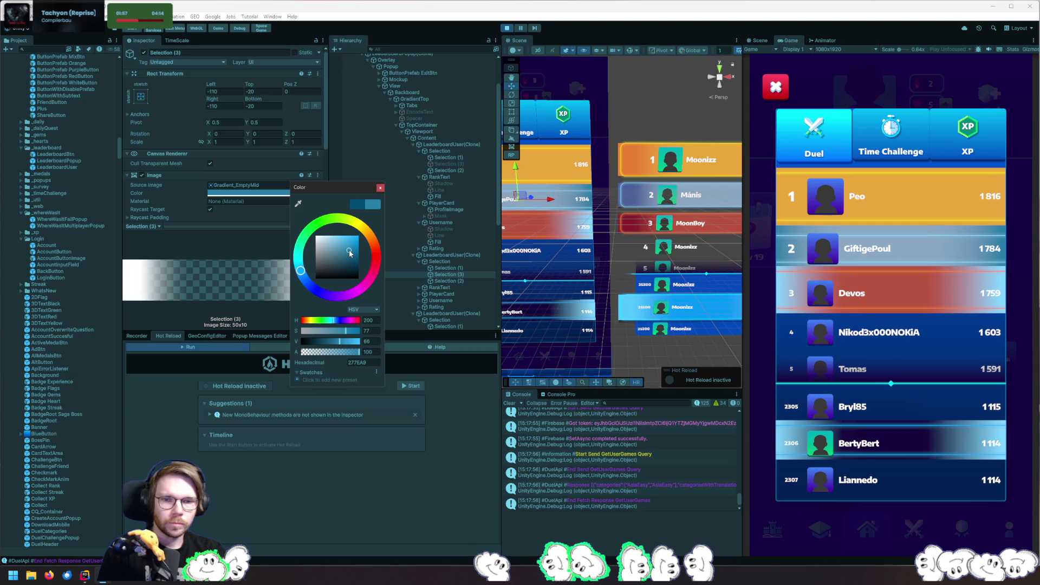
pyautogui.click(380, 187)
# Set Top and Bottom to 0 on the second row's and first row's Selection (1) layers
pyautogui.click(450, 261)
pyautogui.click(456, 268)
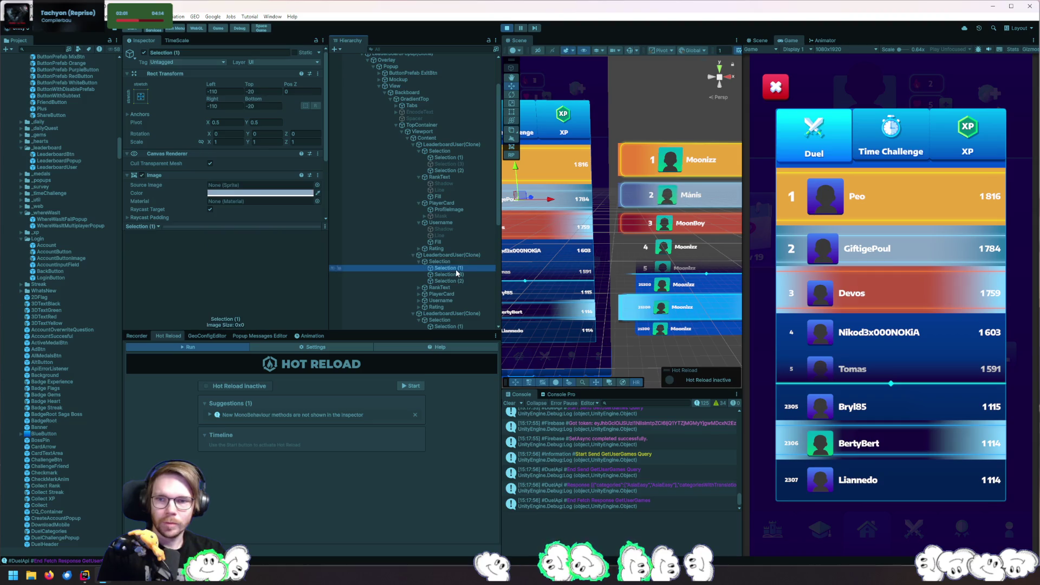
pyautogui.click(263, 92)
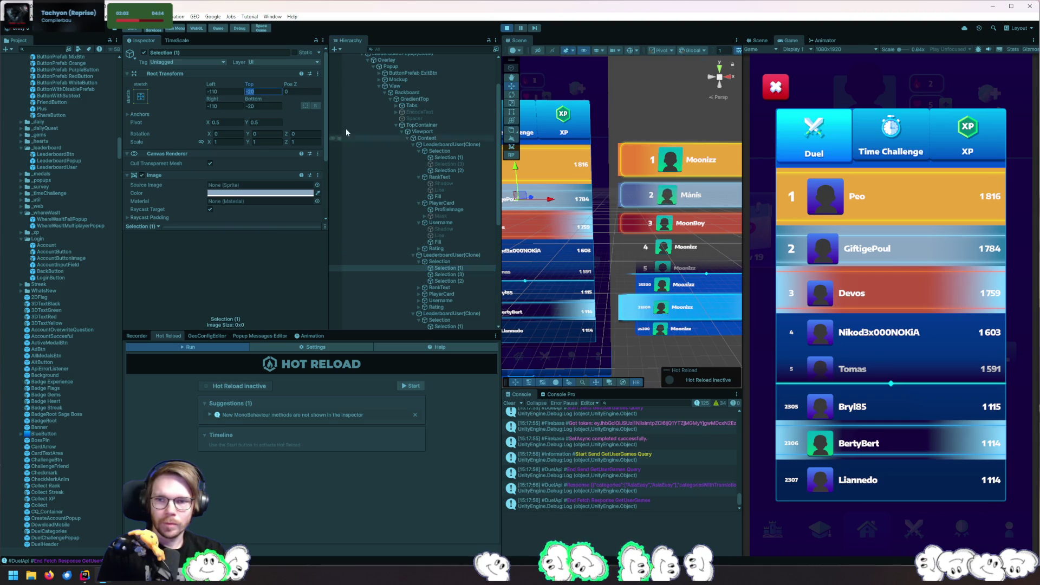
pyautogui.write('0')
pyautogui.press('Tab')
pyautogui.press('Tab')
pyautogui.press('Tab')
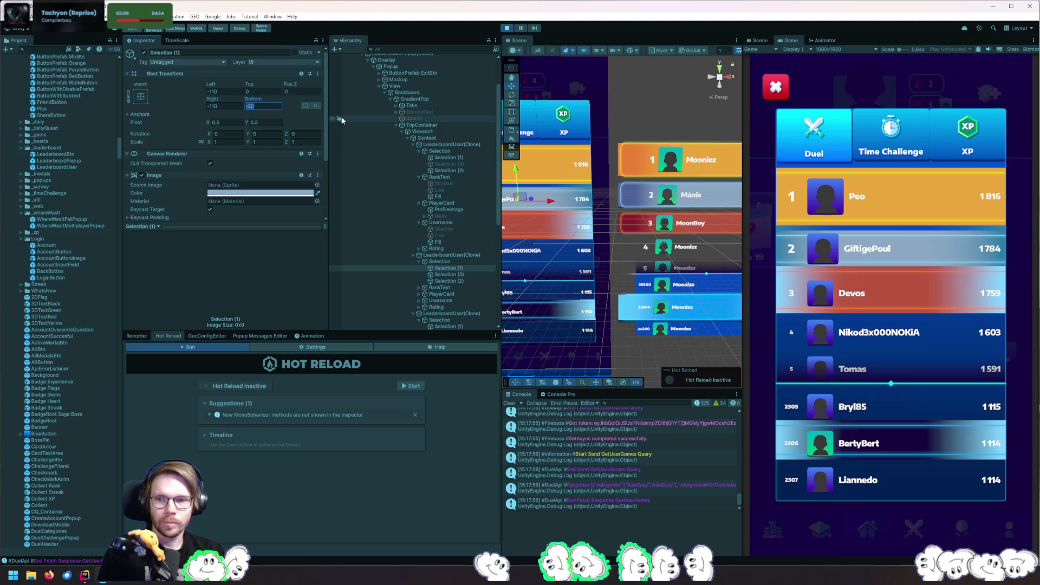
pyautogui.write('0')
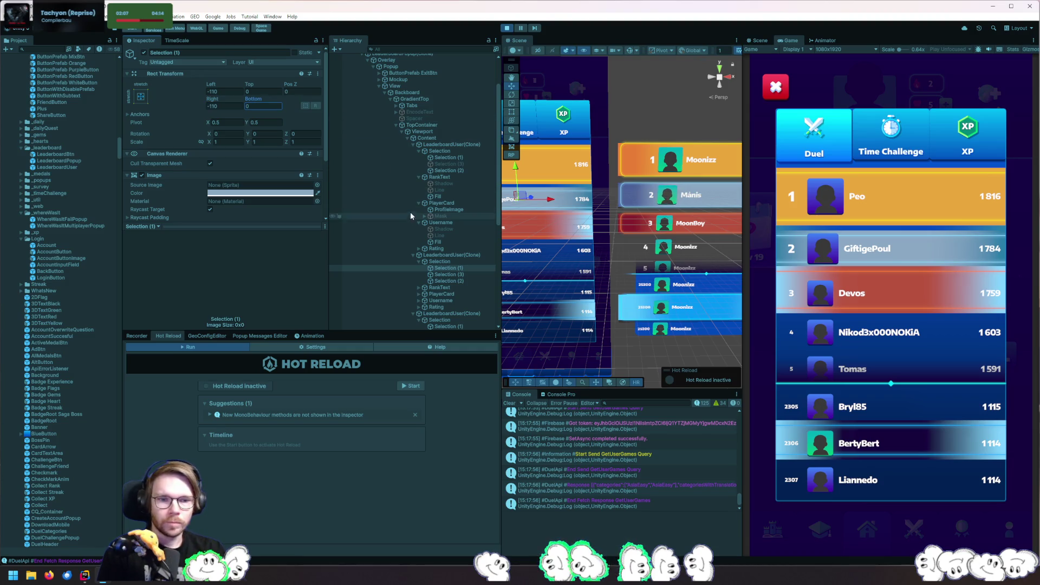
pyautogui.click(445, 157)
pyautogui.click(281, 86)
pyautogui.write('0')
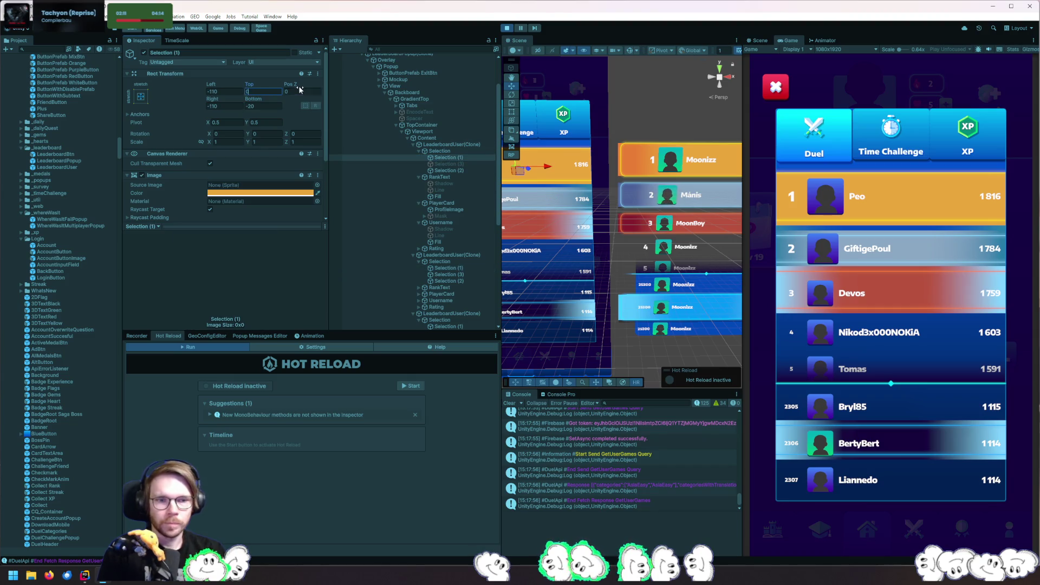
pyautogui.press('Tab')
pyautogui.press('Tab')
pyautogui.press('Tab')
pyautogui.write('0')
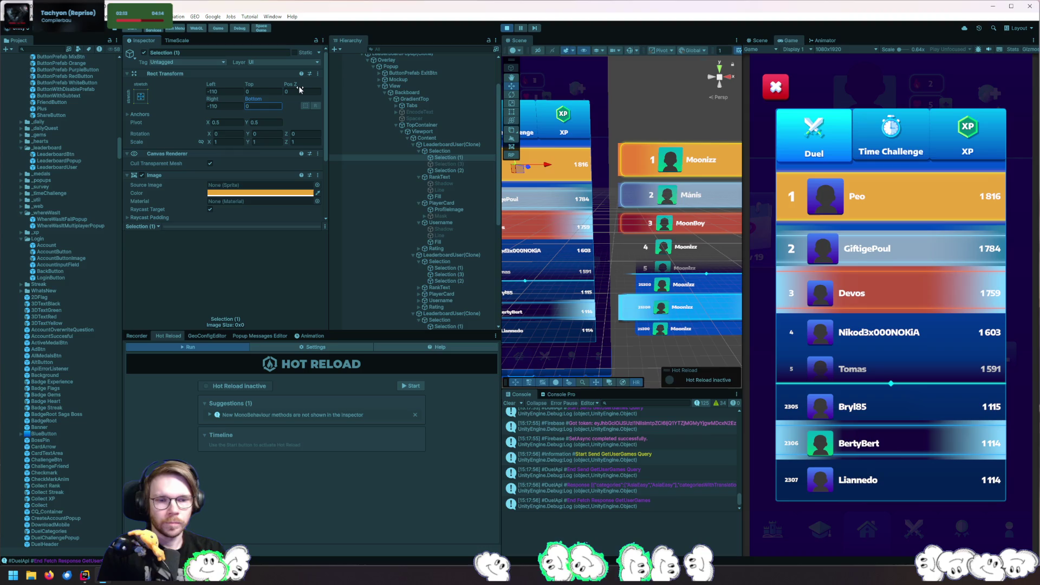
# Give the second row's Selection (2) glow layer Top and Bottom offsets of -20
pyautogui.click(459, 269)
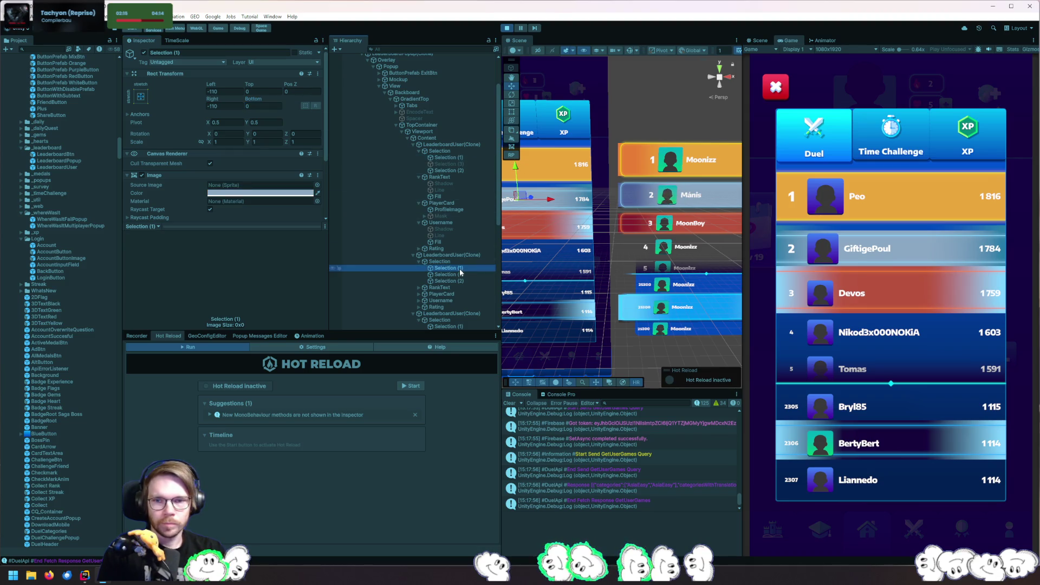
pyautogui.click(453, 170)
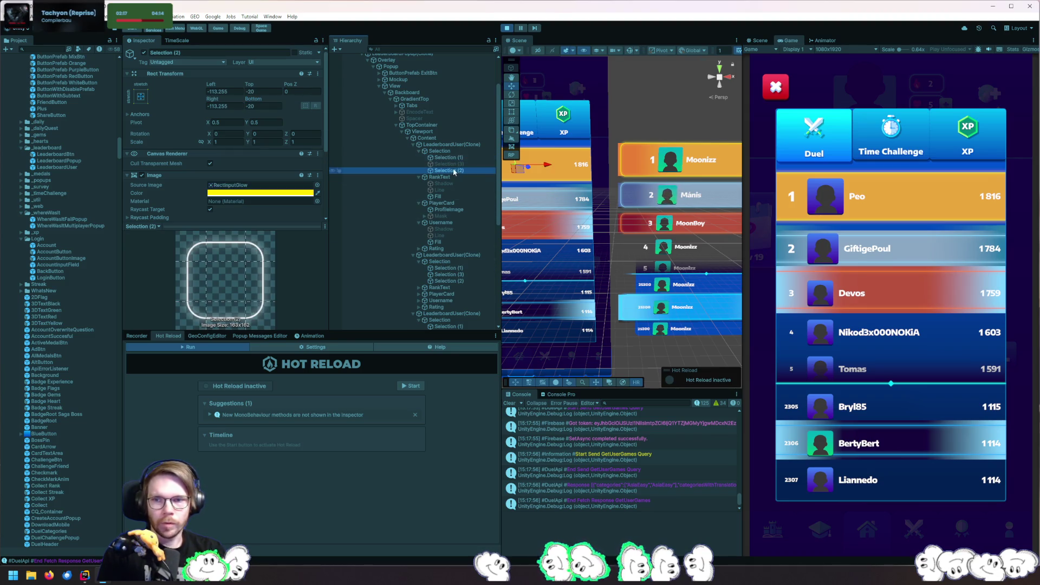
pyautogui.click(466, 274)
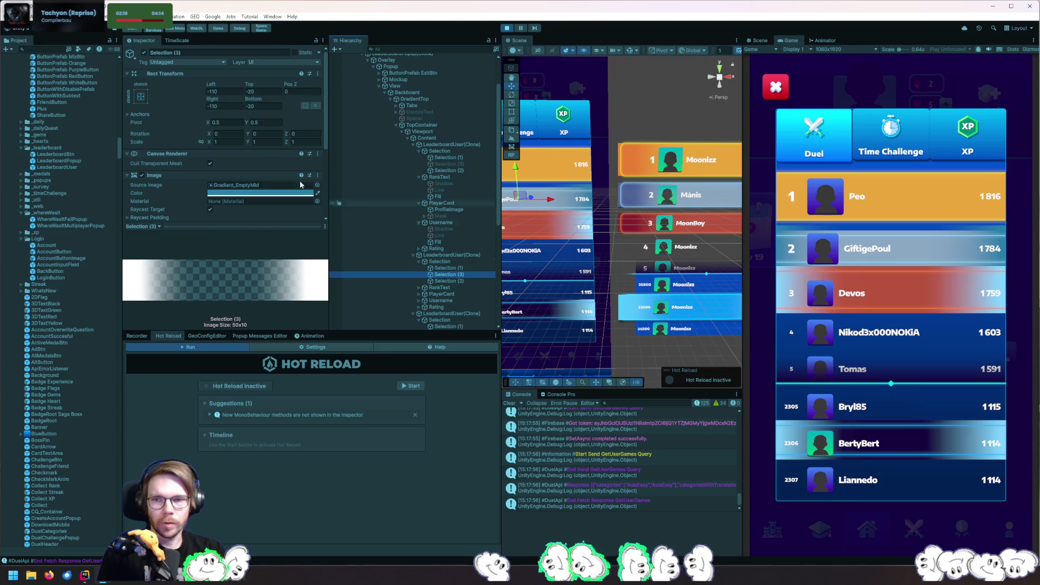
pyautogui.click(468, 281)
pyautogui.click(260, 91)
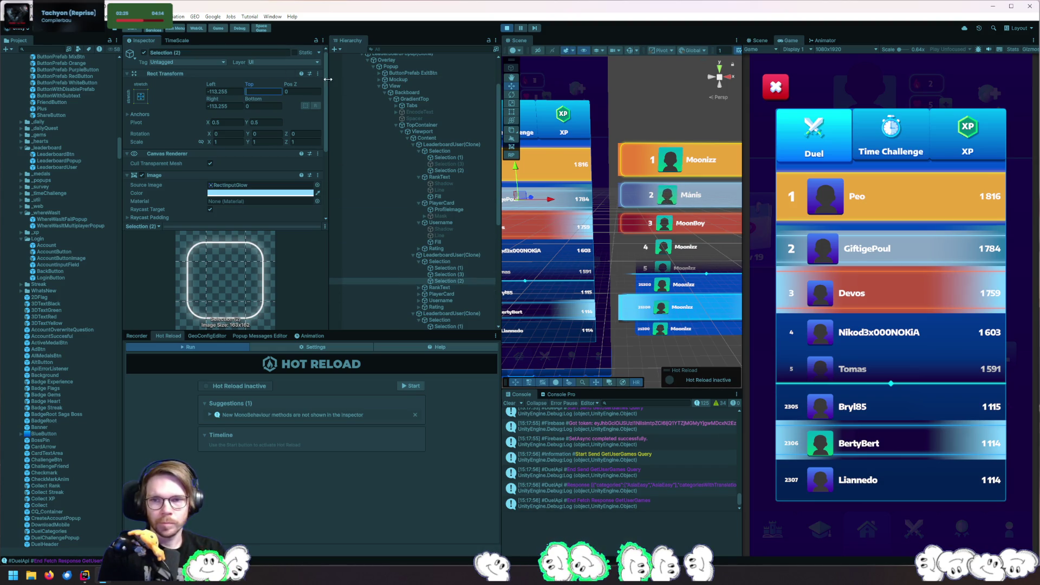
pyautogui.write('-20')
pyautogui.press('Tab')
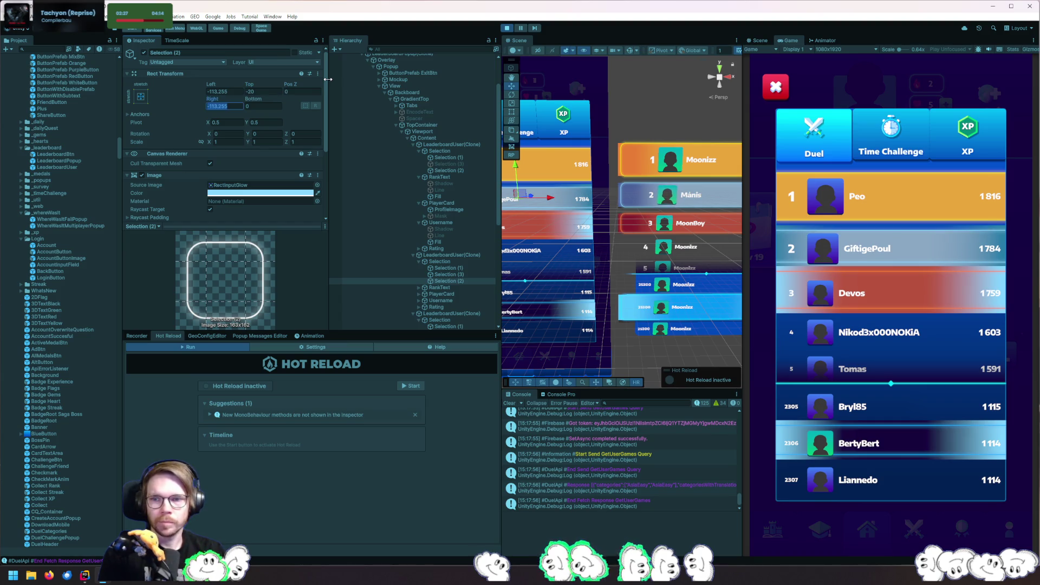
pyautogui.write('-20')
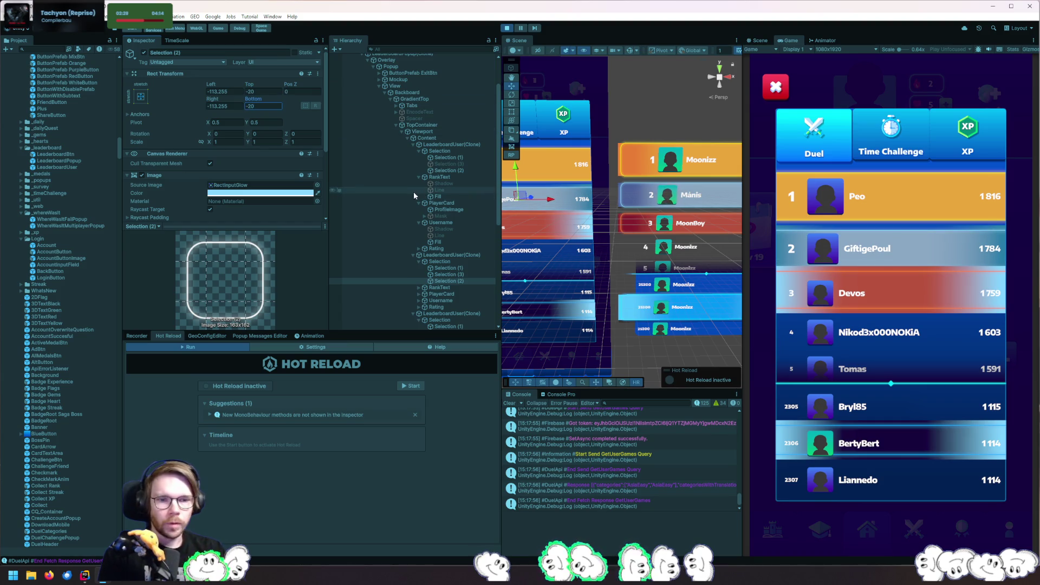
# Set Top and Bottom to 0 on the lower leaderboard row's Selection layer
pyautogui.click(460, 261)
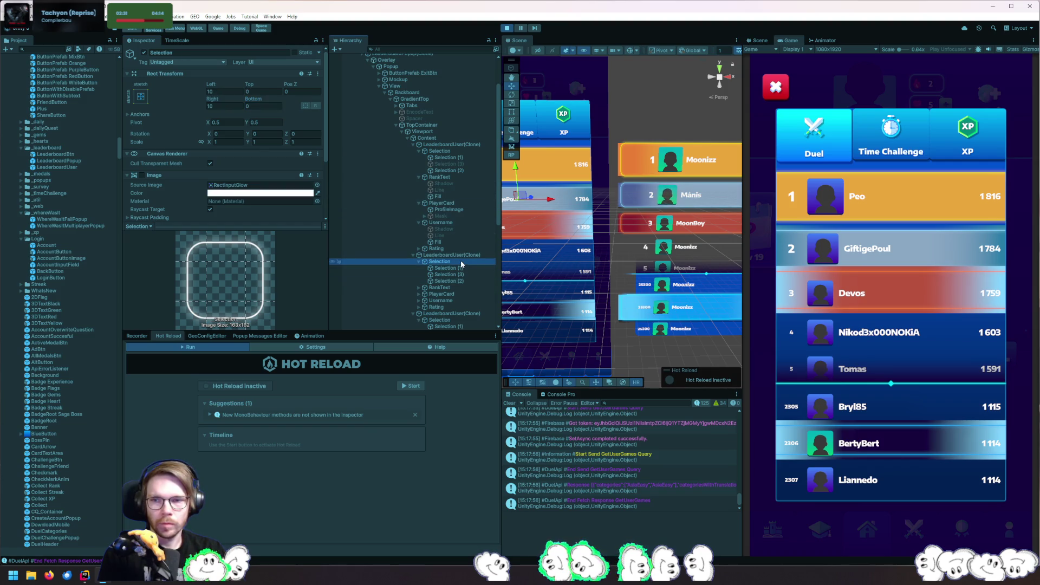
pyautogui.click(466, 255)
pyautogui.scroll(-3, 454, 287)
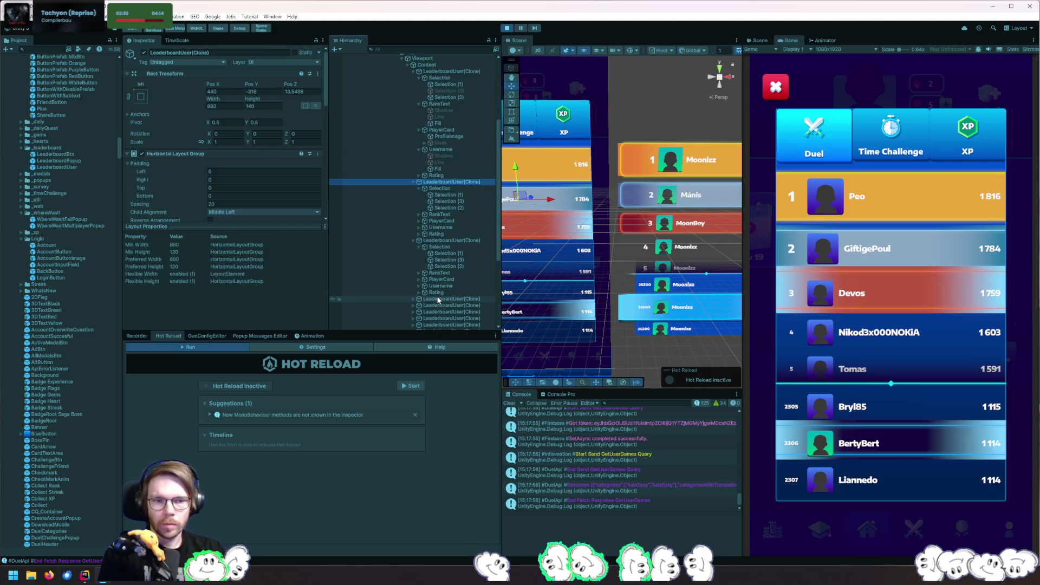
pyautogui.click(452, 240)
pyautogui.click(452, 246)
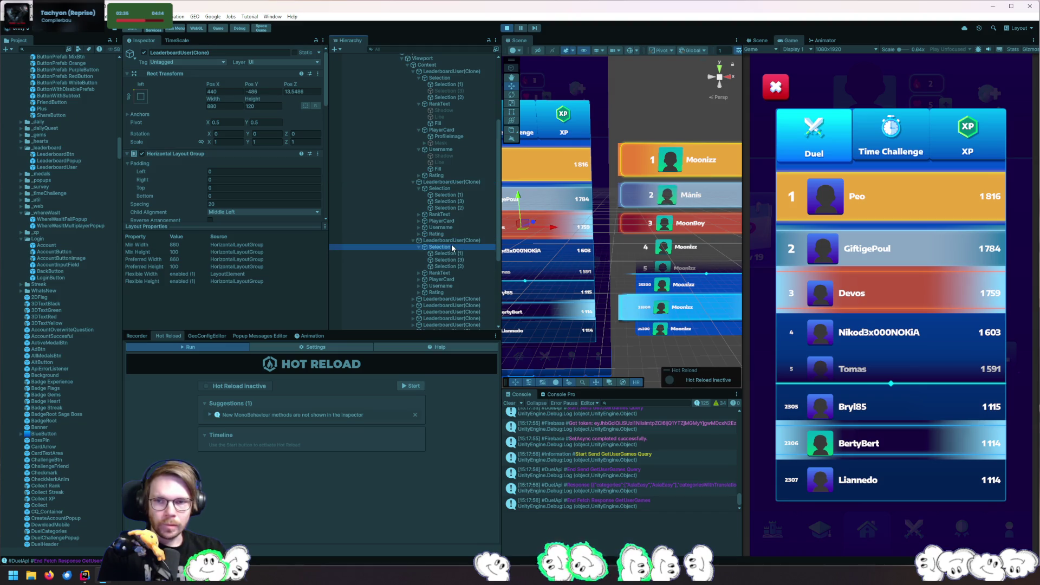
pyautogui.click(268, 91)
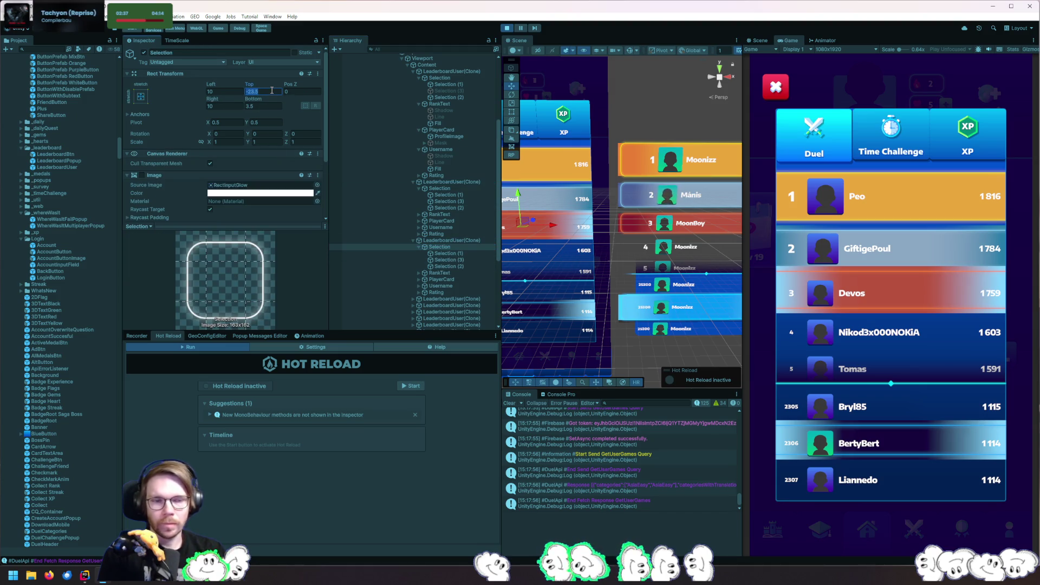
pyautogui.write('0')
pyautogui.press('Tab')
pyautogui.press('Tab')
pyautogui.write('0')
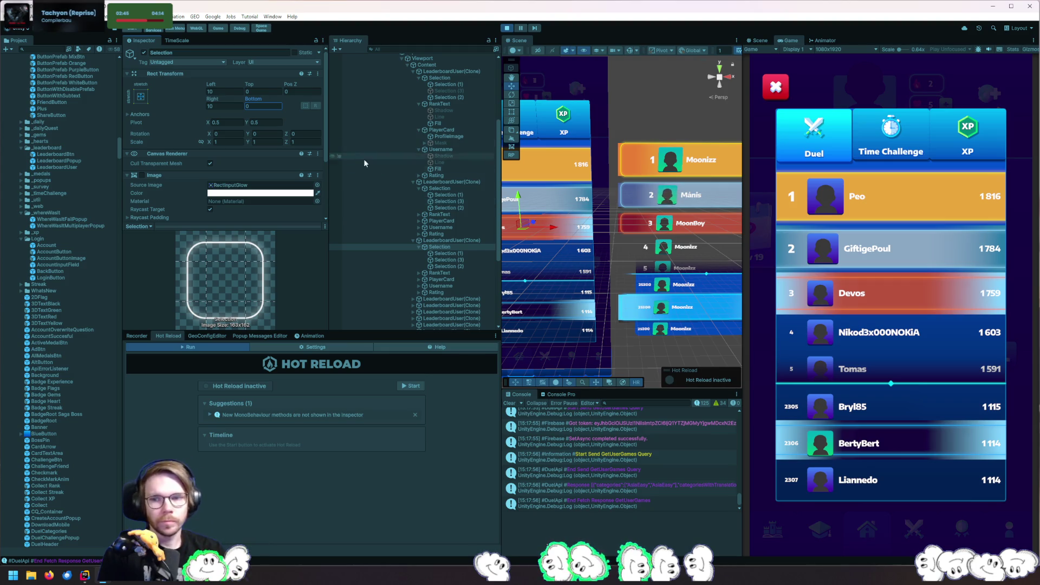
# Zero the top and bottom offsets on the Selection (1) and Selection (3) layers
pyautogui.click(456, 260)
pyautogui.click(460, 266)
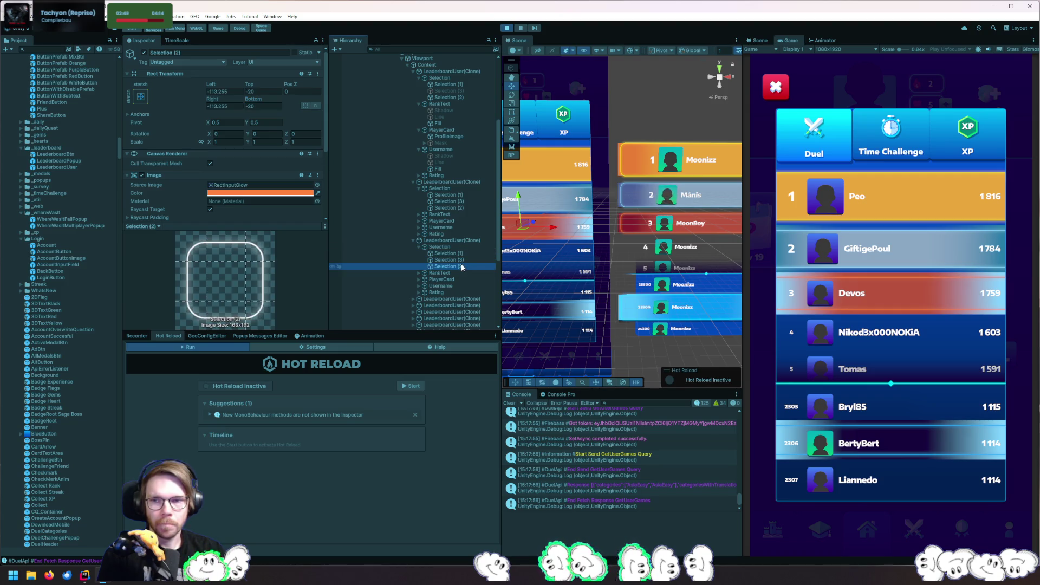
pyautogui.click(464, 253)
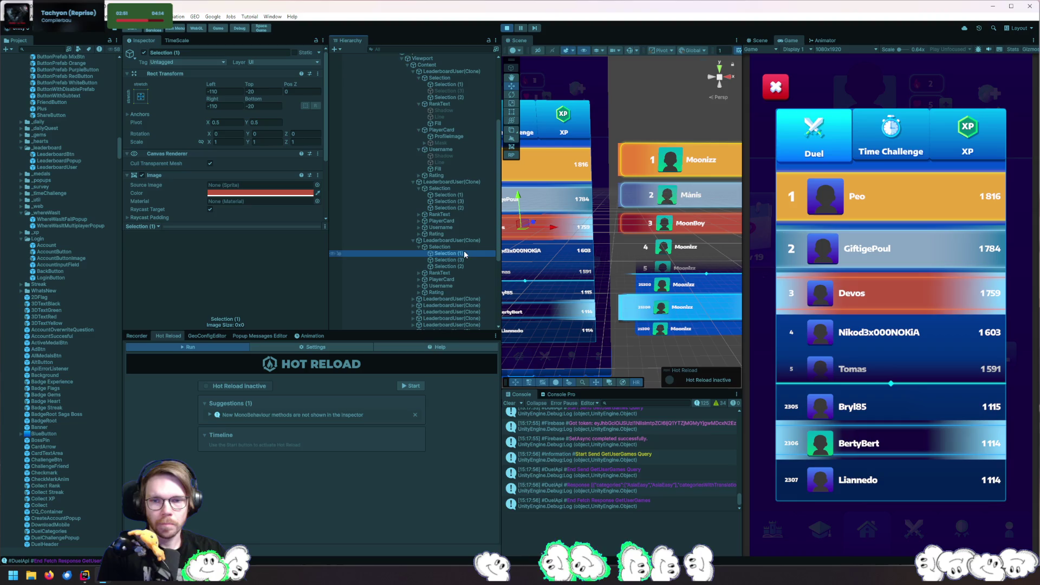
pyautogui.click(276, 92)
pyautogui.write('0')
pyautogui.press('Tab')
pyautogui.write('0')
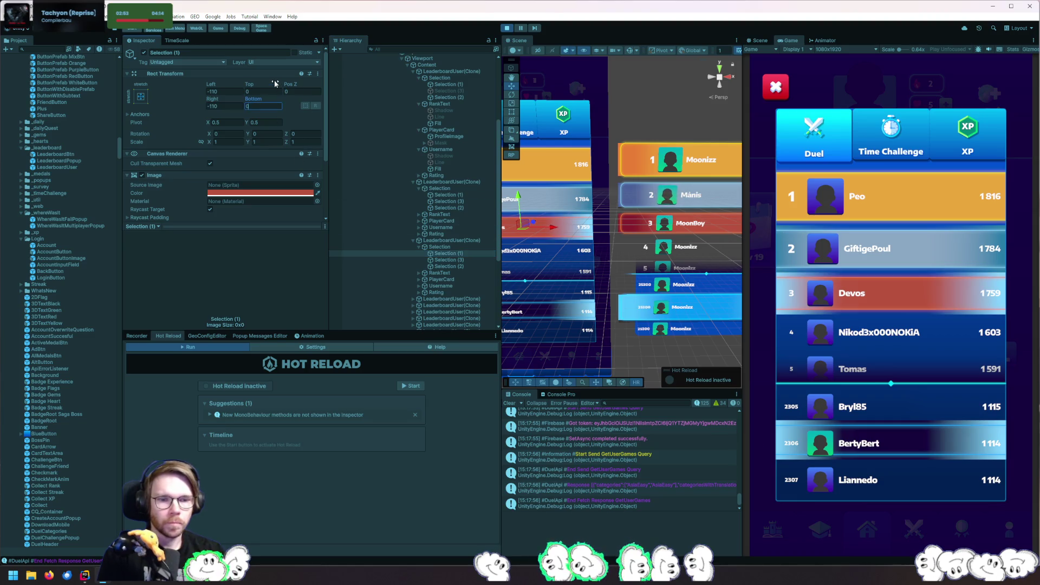
pyautogui.click(460, 260)
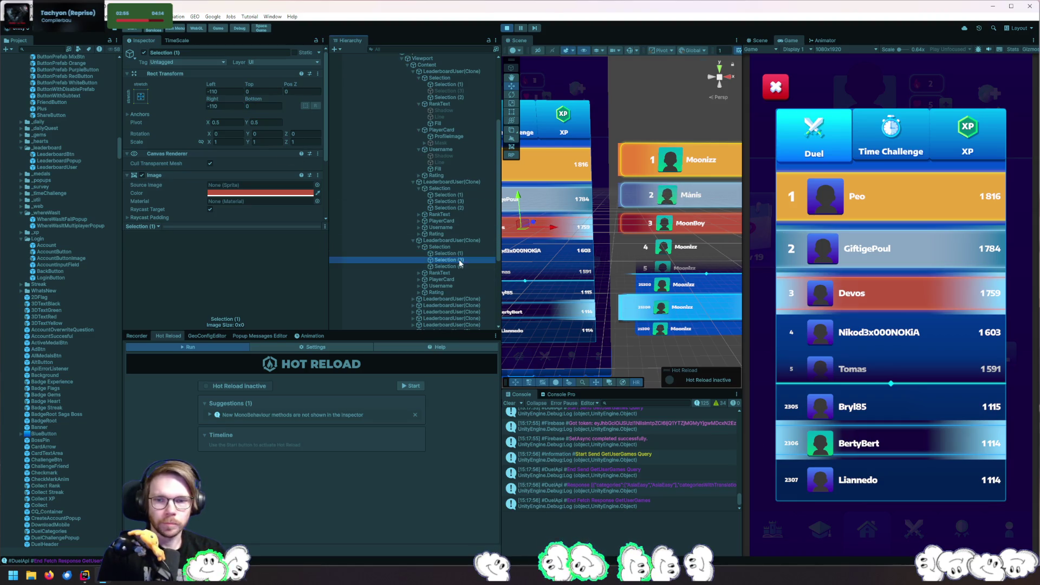
pyautogui.click(275, 93)
pyautogui.write('0')
pyautogui.press('Tab')
pyautogui.write('0')
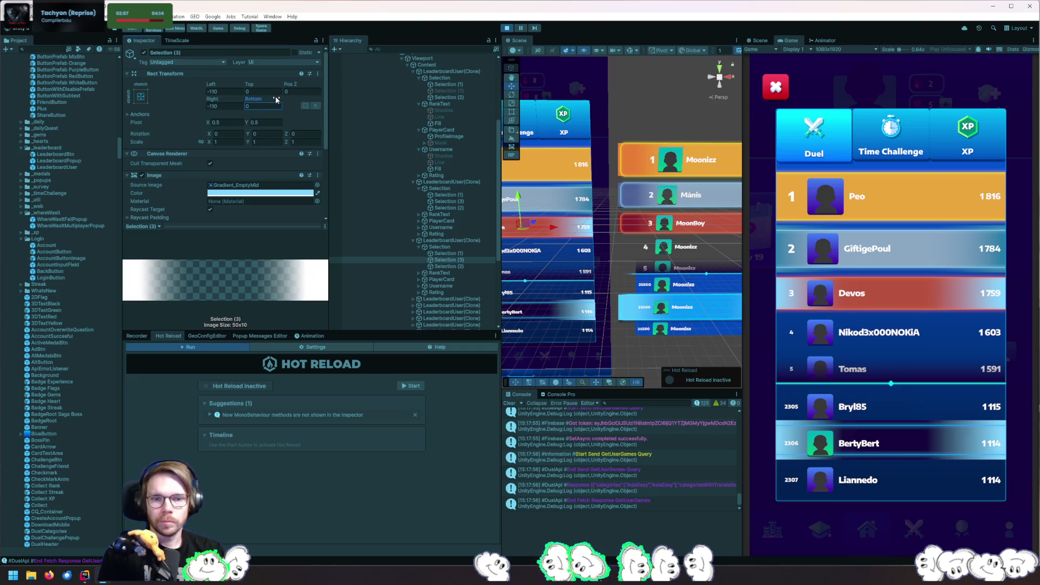
# Eyedropper the dark red of the red row into Selection (3)'s gradient colour
pyautogui.click(456, 266)
pyautogui.click(445, 259)
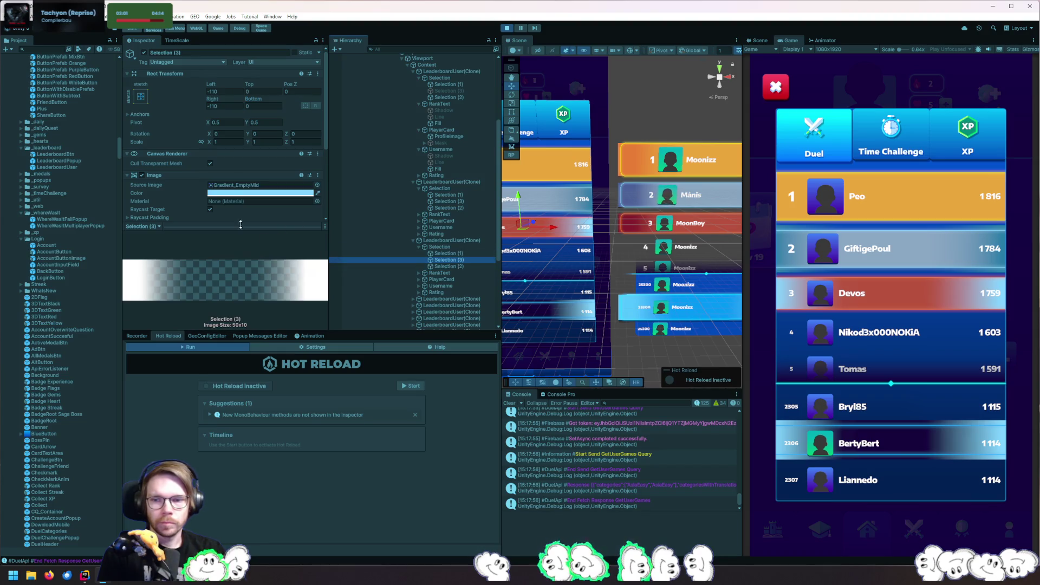
pyautogui.click(262, 193)
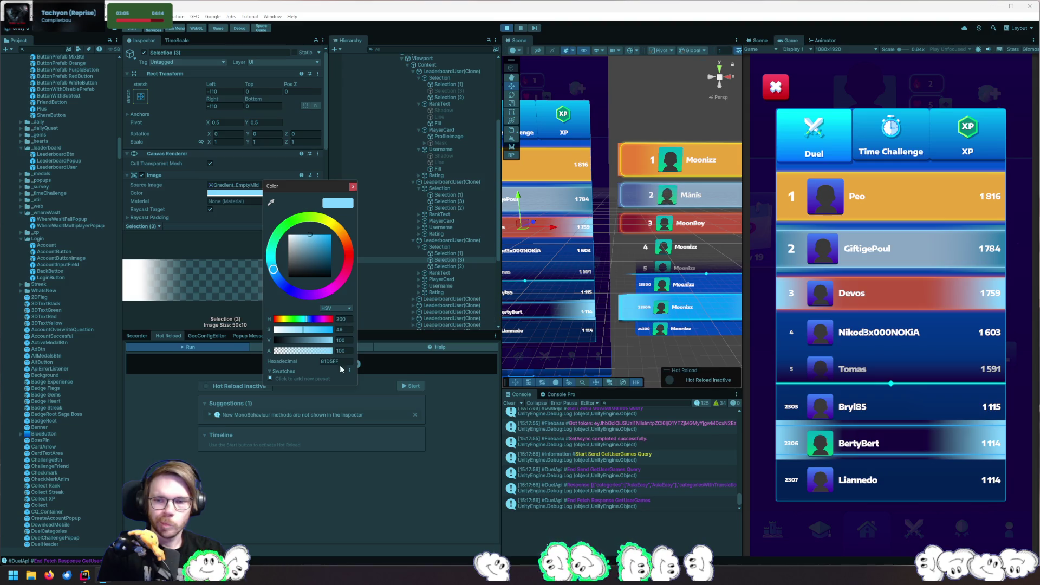
pyautogui.click(271, 202)
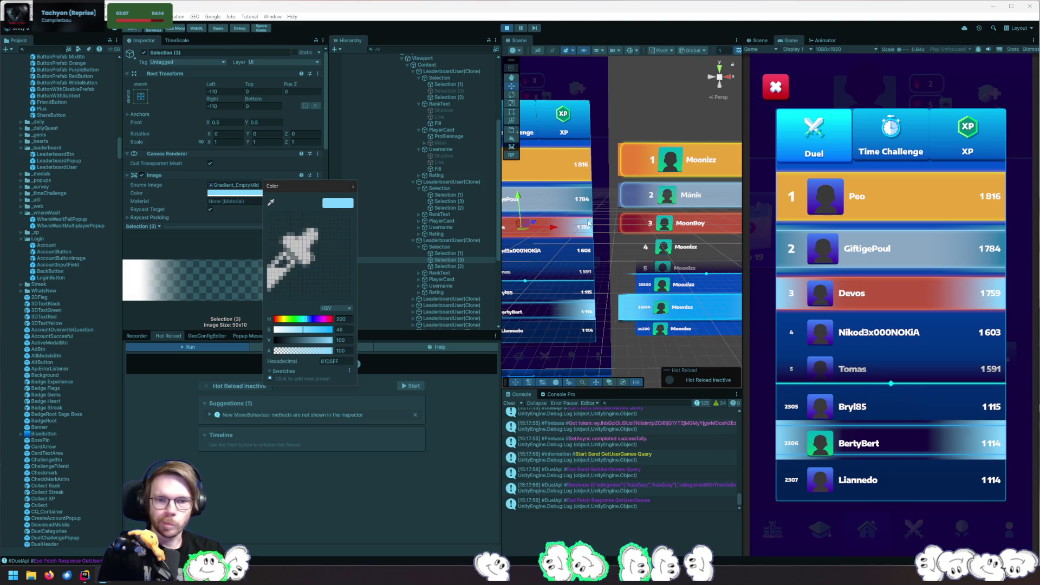
pyautogui.click(628, 226)
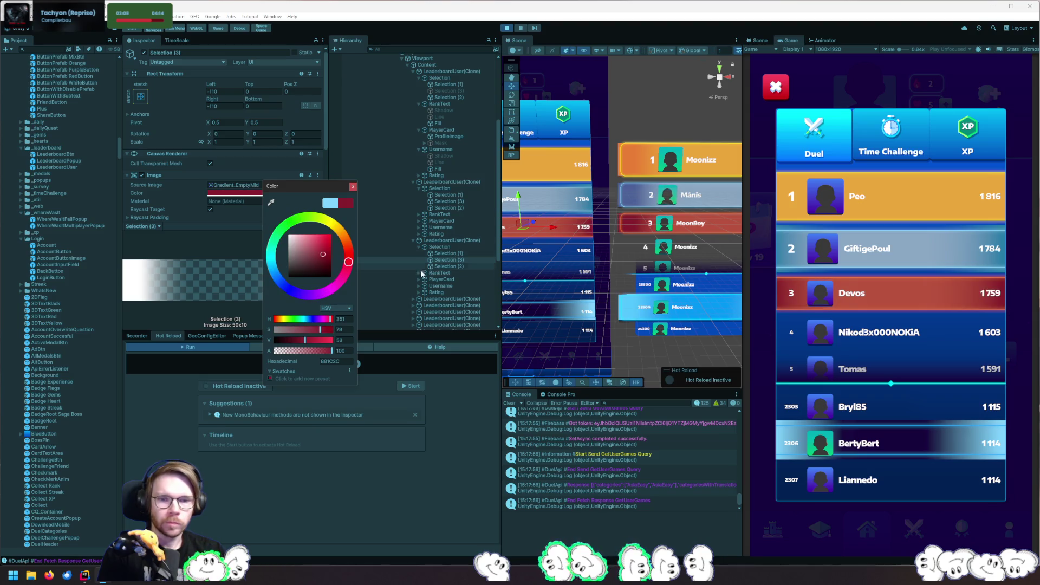
pyautogui.click(353, 187)
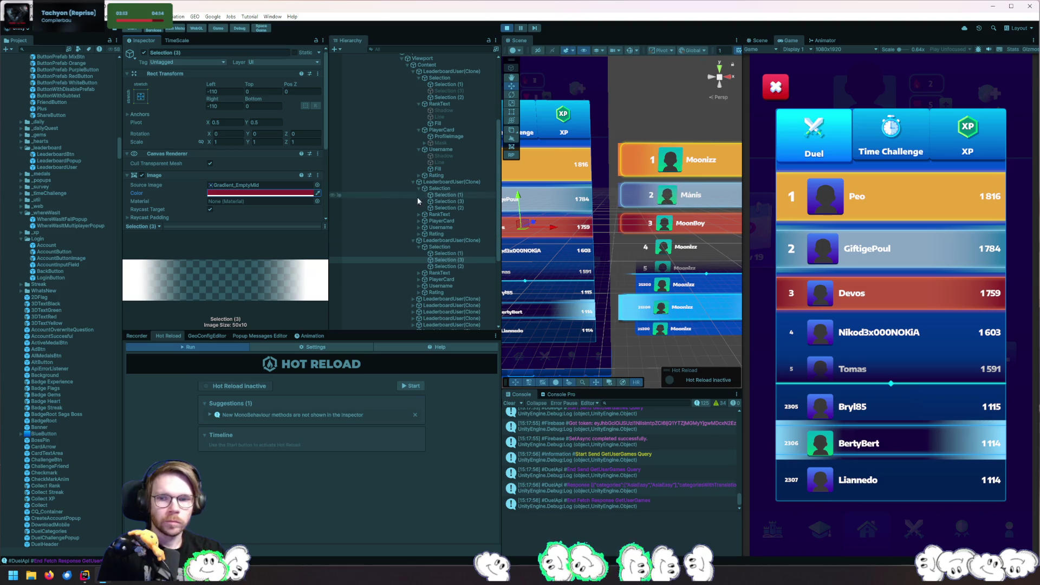
pyautogui.scroll(3, 439, 191)
pyautogui.click(458, 145)
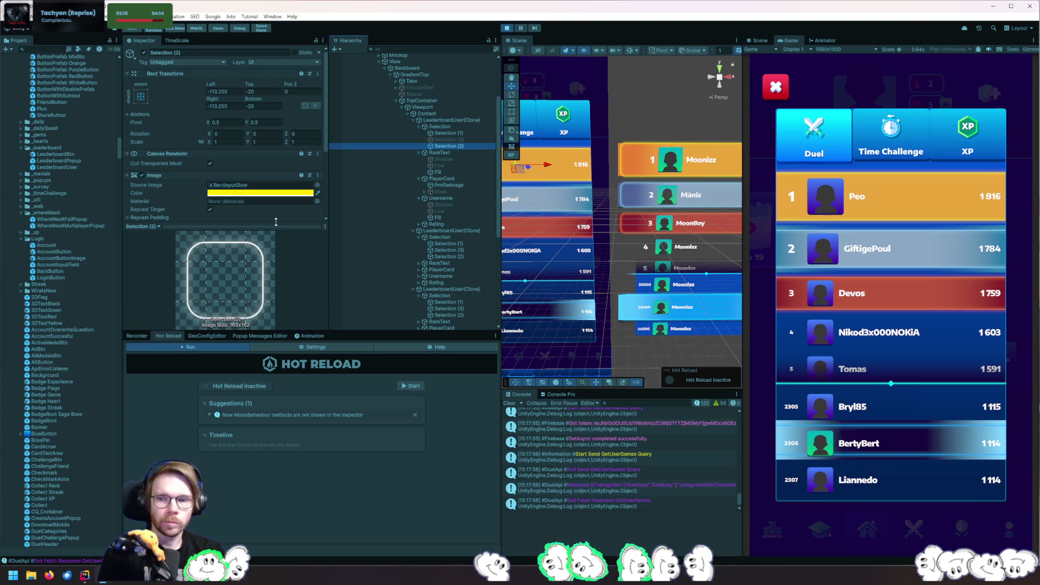
# Set the first row's Selection (3) Top and Bottom to 0 and eyedropper the orange first-place card into it
pyautogui.click(454, 140)
pyautogui.click(263, 91)
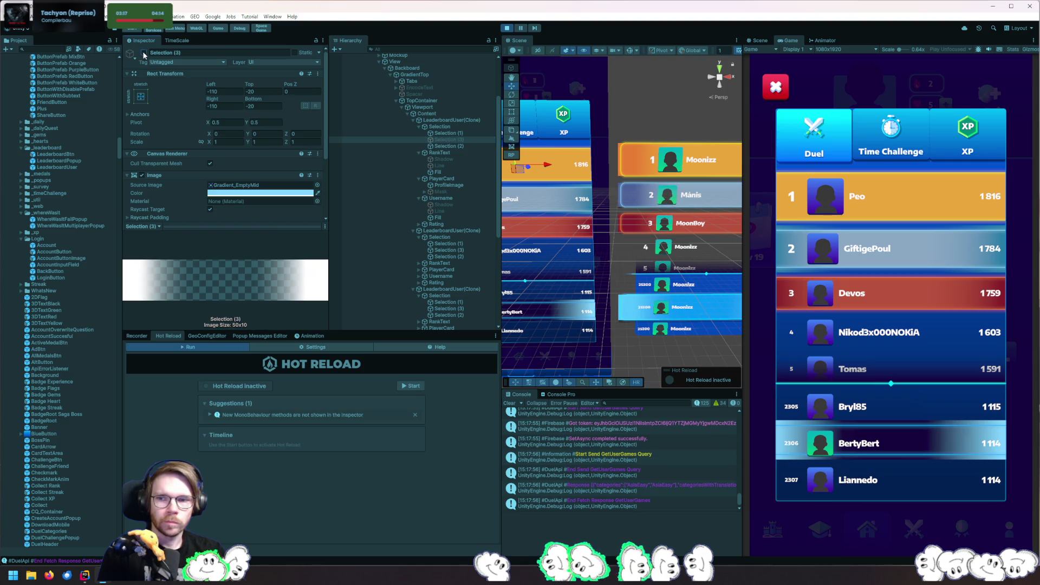
pyautogui.write('0')
pyautogui.press('Tab')
pyautogui.press('Tab')
pyautogui.write('0')
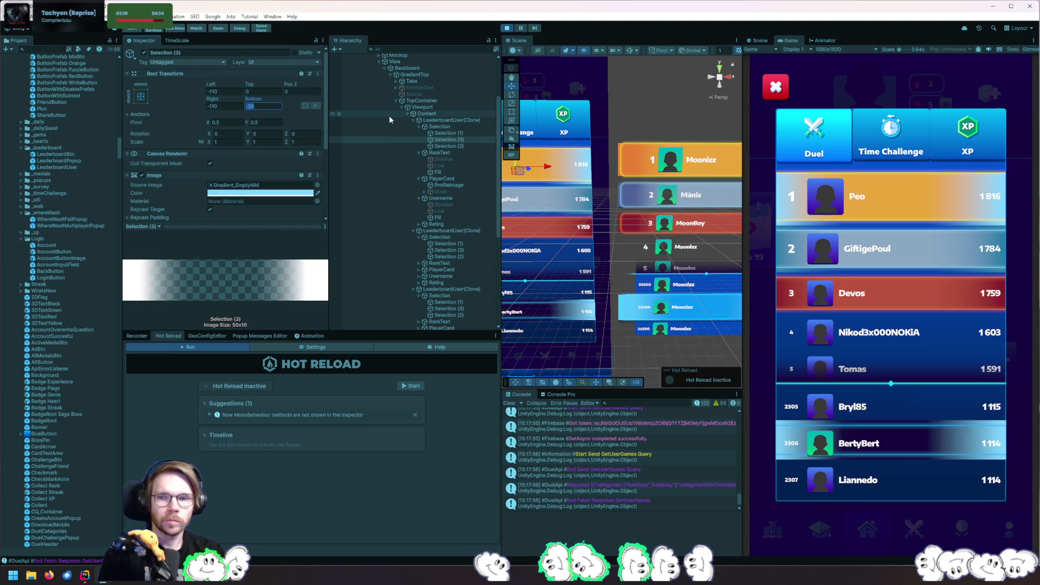
pyautogui.click(260, 193)
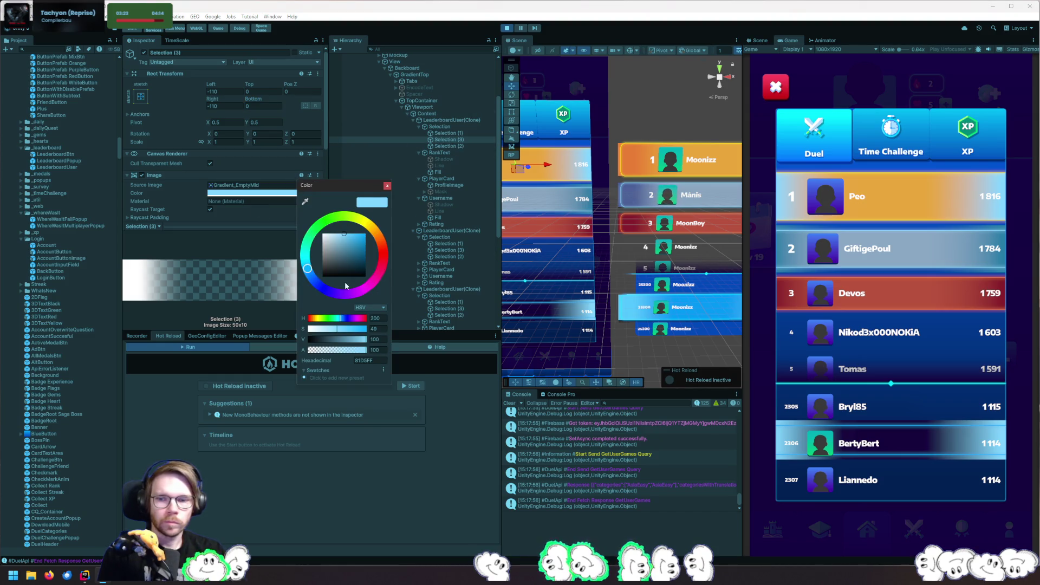
pyautogui.click(619, 159)
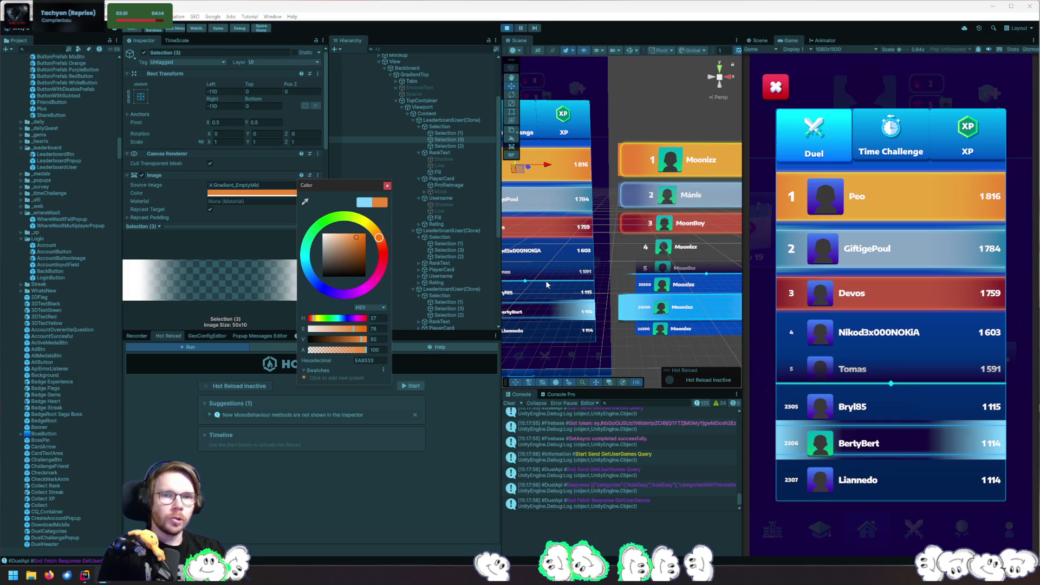
pyautogui.press('Return')
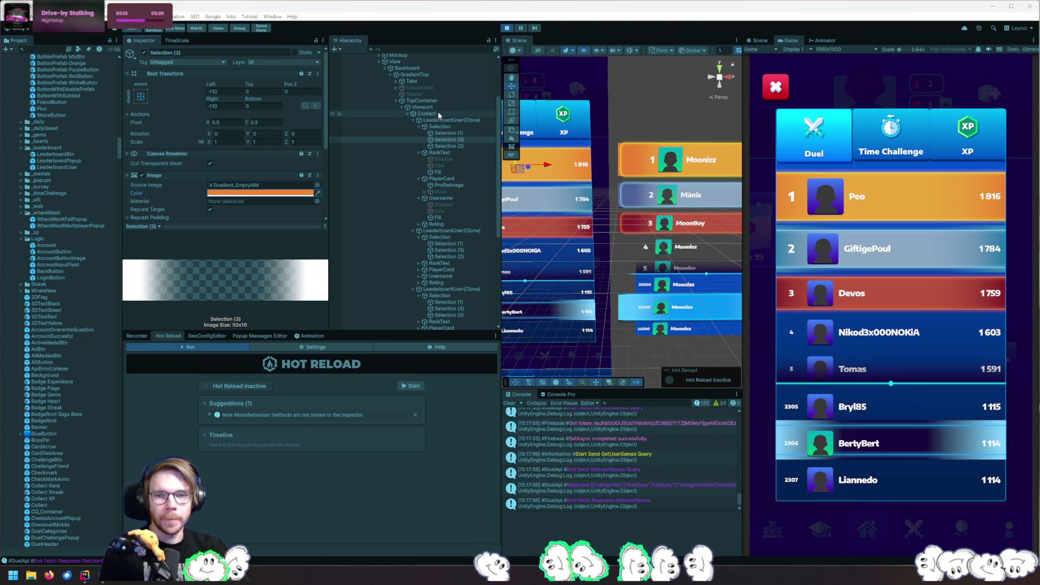
# Select the first LeaderboardUser(Clone) row and open its LeaderboardUserC script from the Inspector
pyautogui.click(460, 120)
pyautogui.scroll(-5, 232, 187)
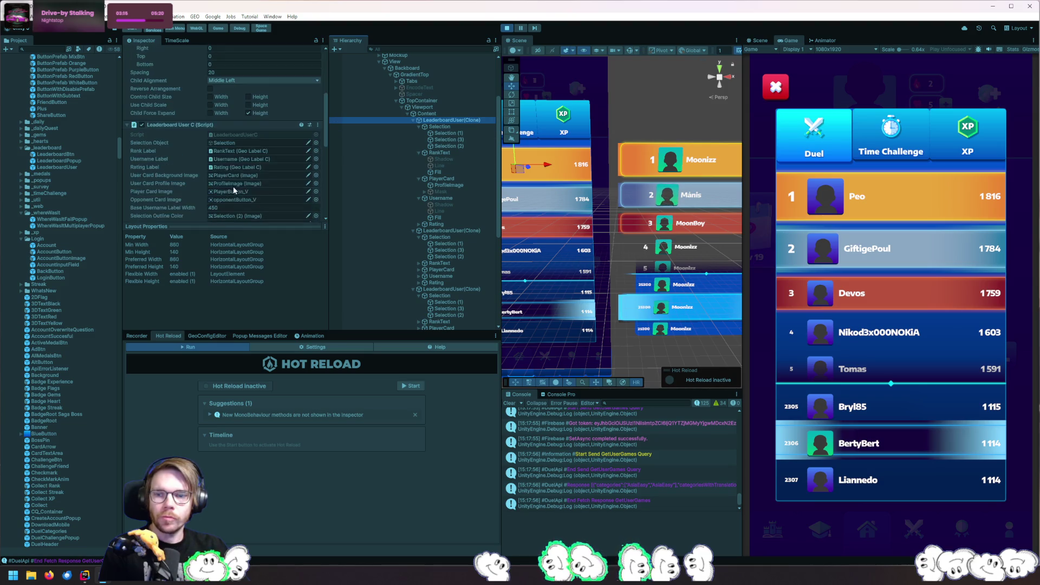
pyautogui.scroll(-3, 255, 132)
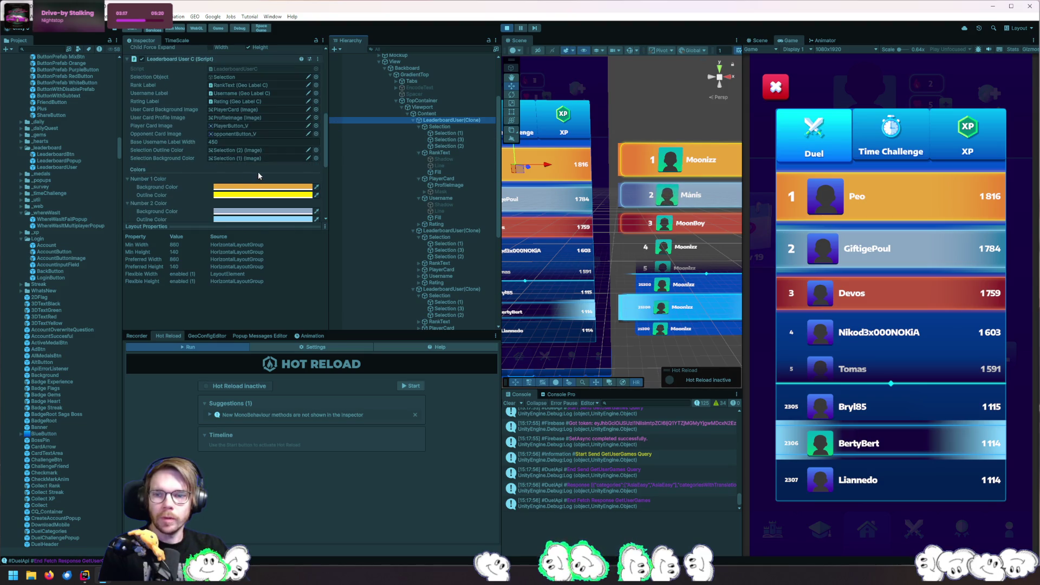
pyautogui.scroll(3, 258, 171)
pyautogui.doubleClick(262, 128)
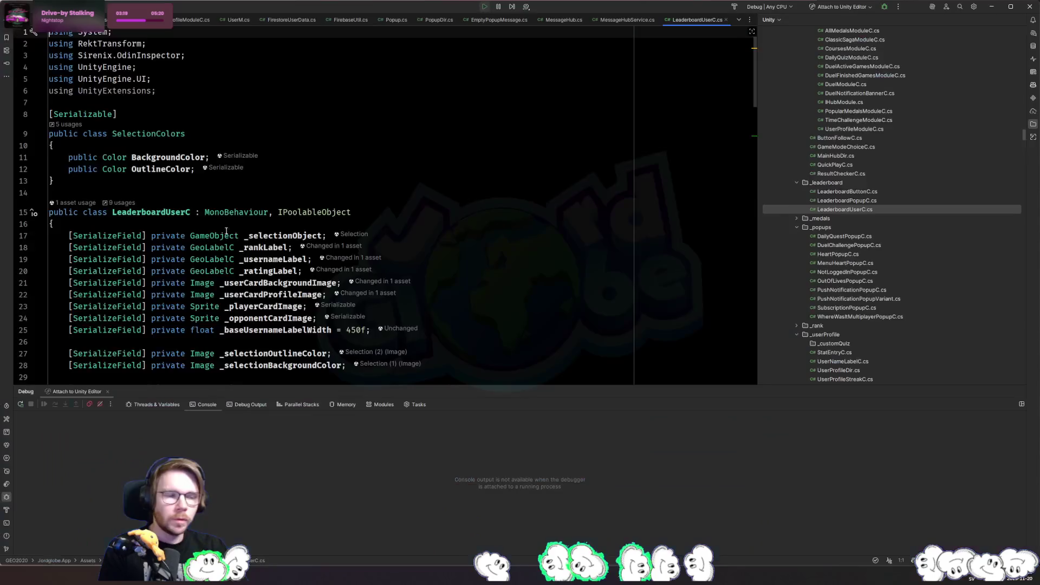
# Duplicate the selection background field and rename the copy _selectionOutsideColor
pyautogui.scroll(-4, 226, 231)
pyautogui.click(512, 260)
pyautogui.hotkey('ctrl', 'd')
pyautogui.click(425, 279)
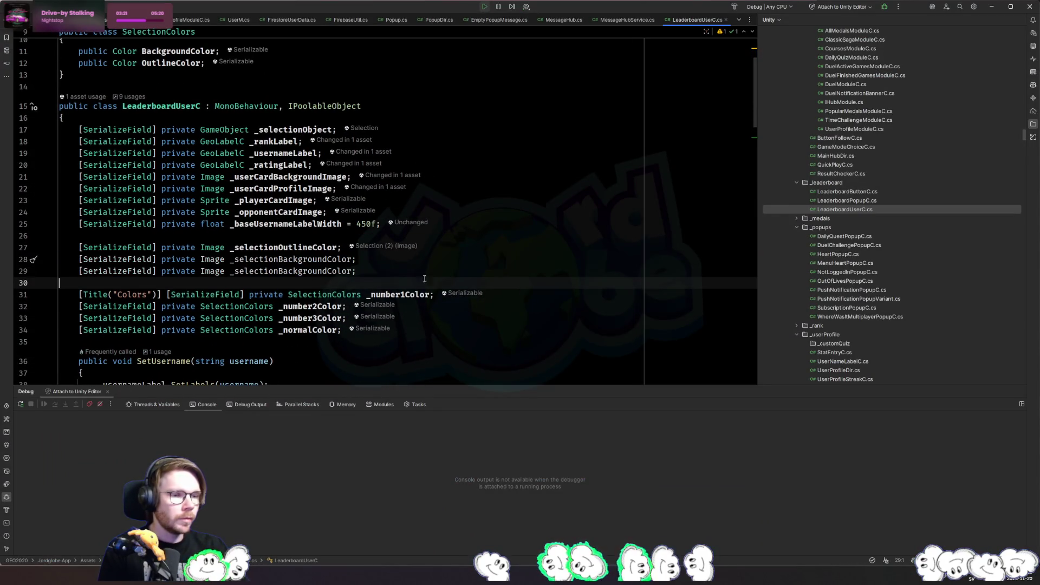
pyautogui.doubleClick(293, 271)
pyautogui.press('BackSpace')
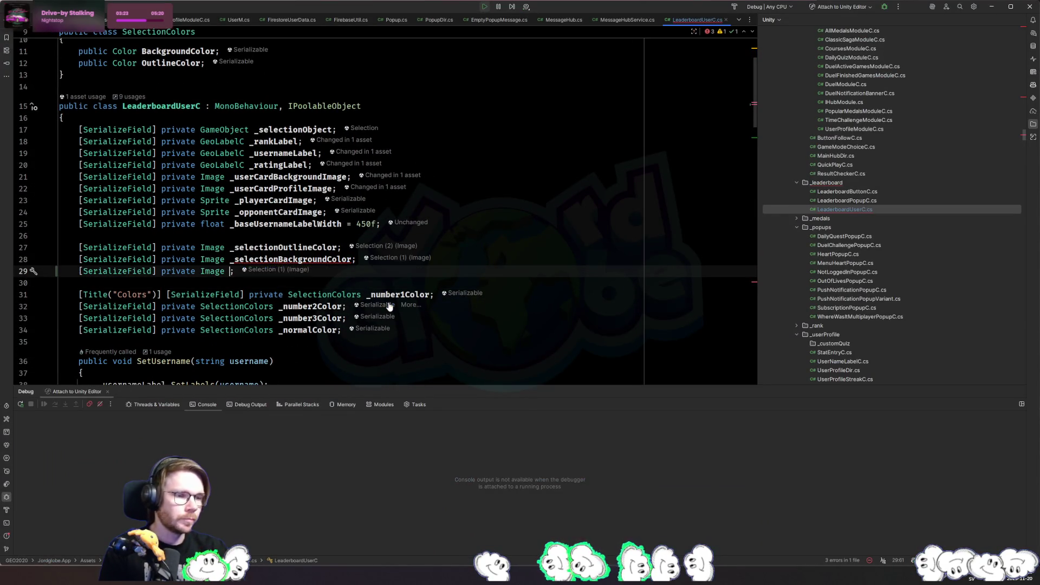
pyautogui.write('_selection')
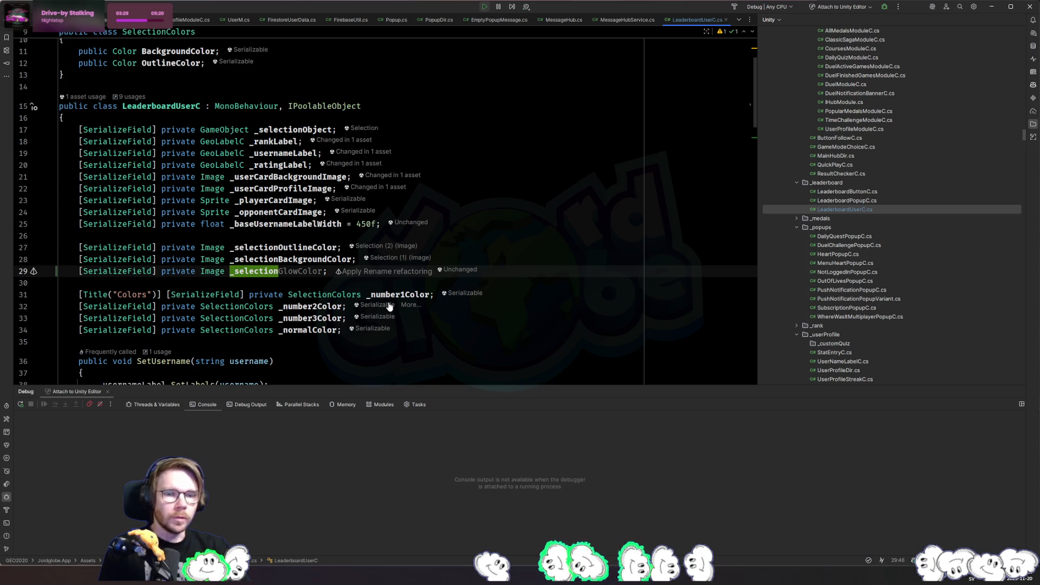
pyautogui.write('OutsideColor')
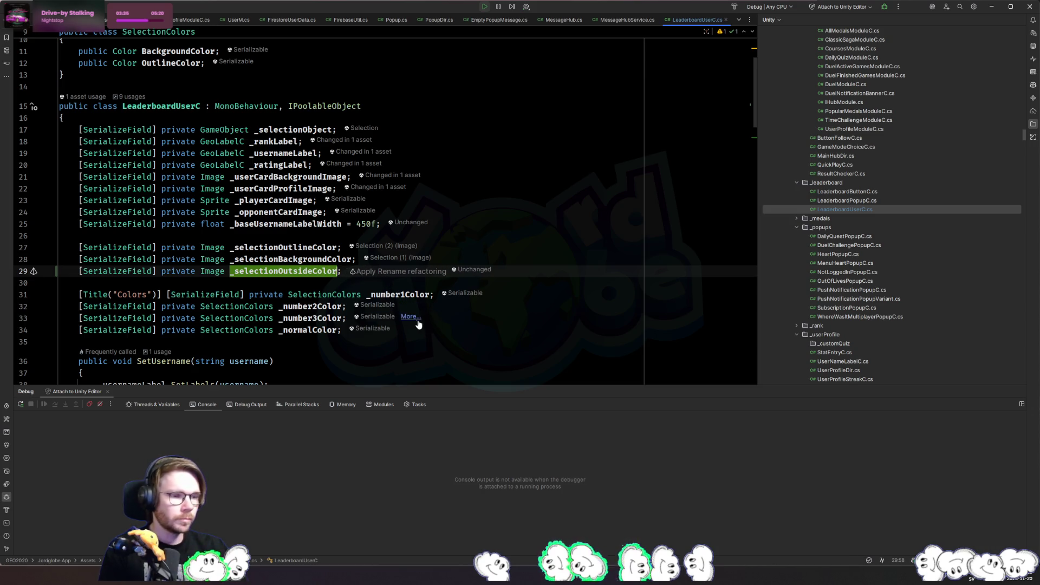
pyautogui.hotkey('ctrl', 'w')
pyautogui.hotkey('ctrl', 'w')
pyautogui.hotkey('ctrl', 'w')
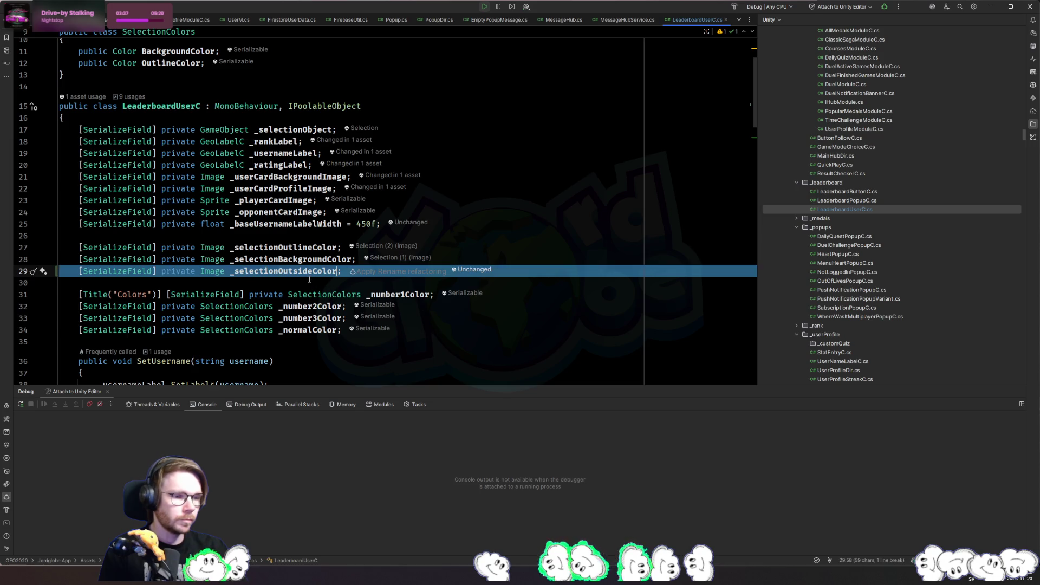
# Add 'public Color OutsideColor;' after OutlineColor in the SelectionColors class
pyautogui.click(341, 295)
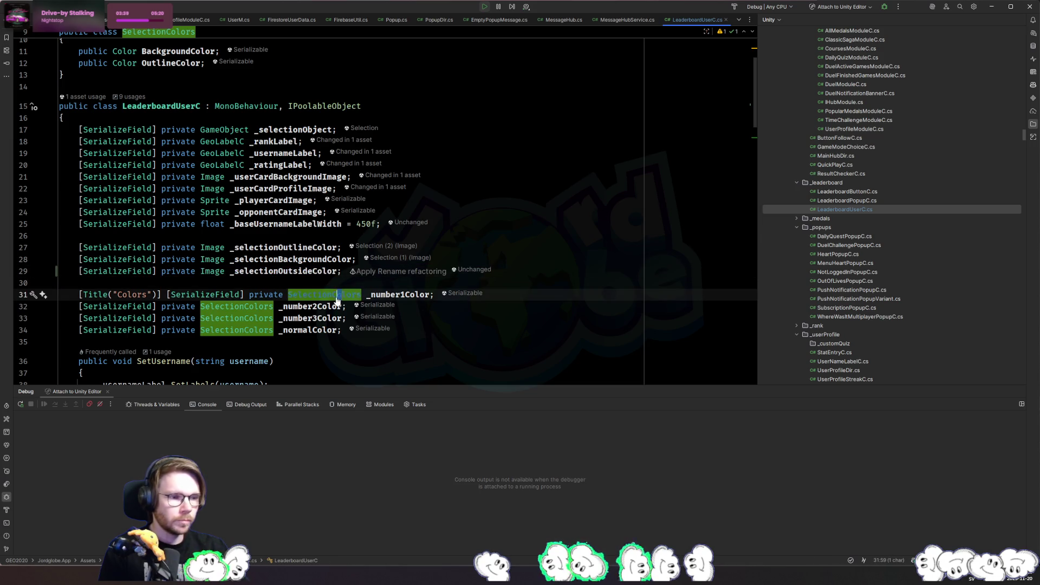
pyautogui.keyDown('ctrl'); pyautogui.click(341, 295); pyautogui.keyUp('ctrl')
pyautogui.click(400, 172)
pyautogui.press('Return')
pyautogui.write('public Color')
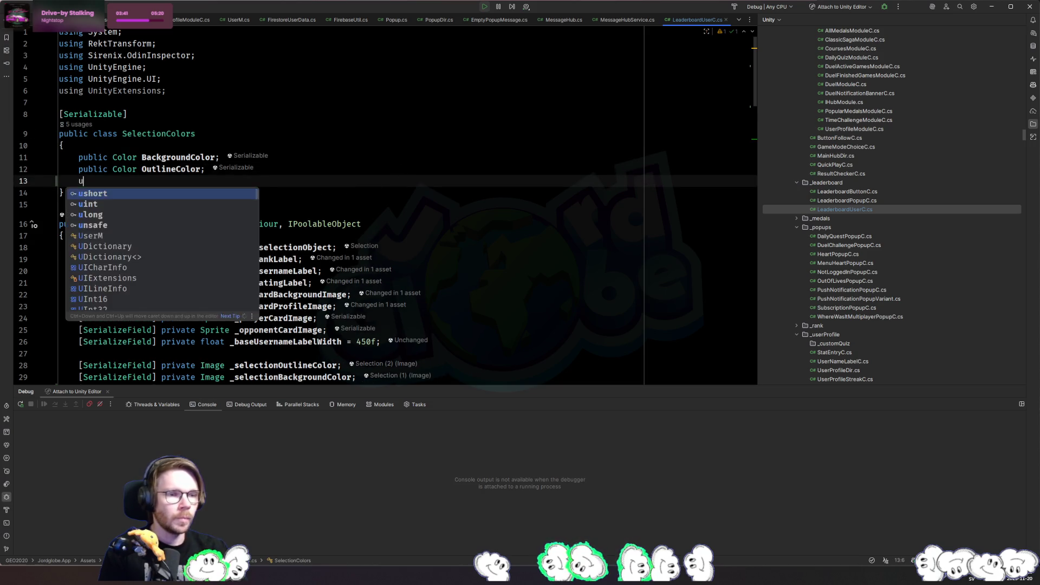
pyautogui.write(' O')
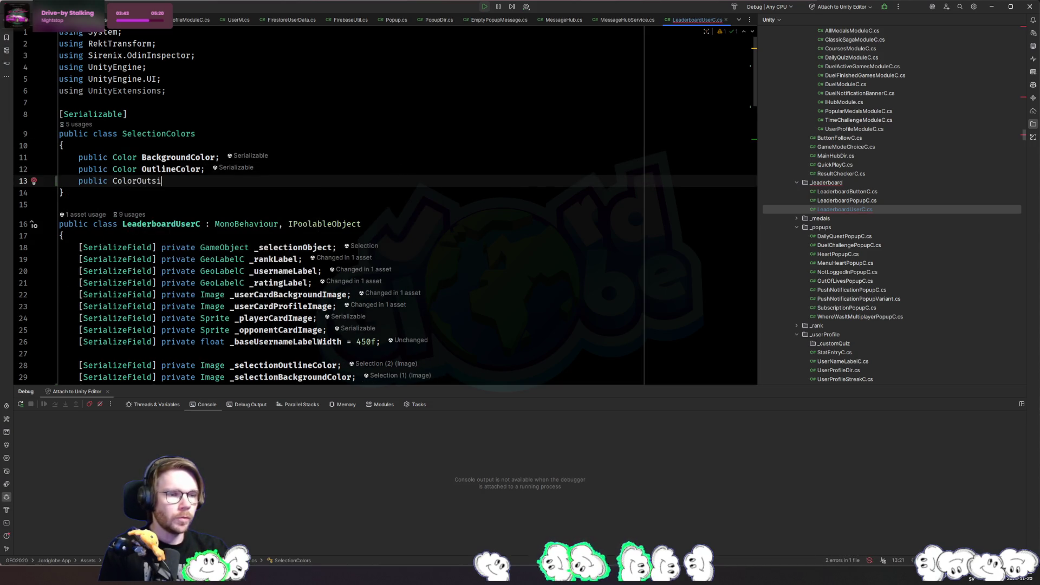
pyautogui.write('utsid')
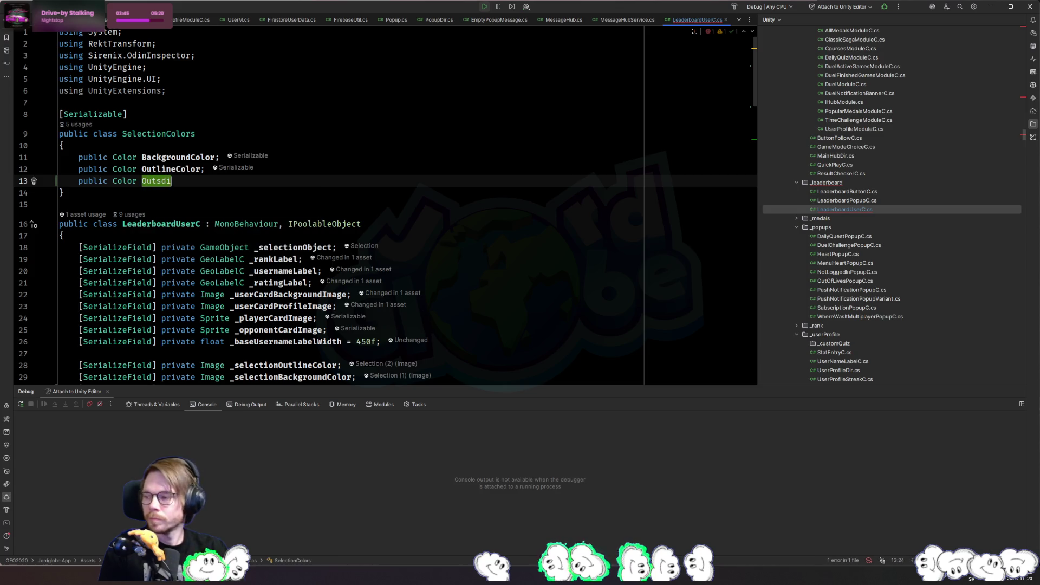
pyautogui.write('eColor;')
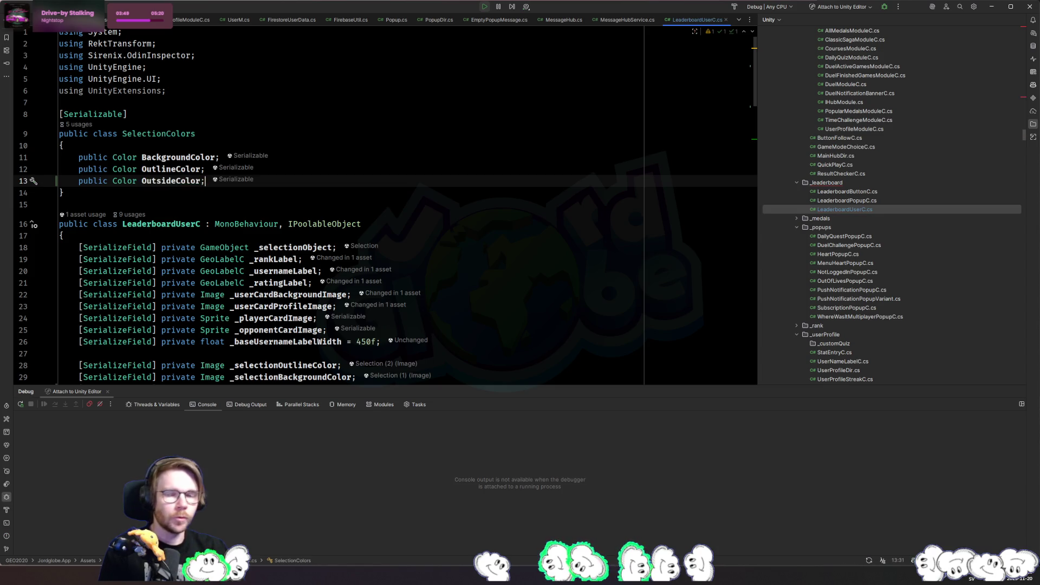
pyautogui.scroll(-15, 388, 237)
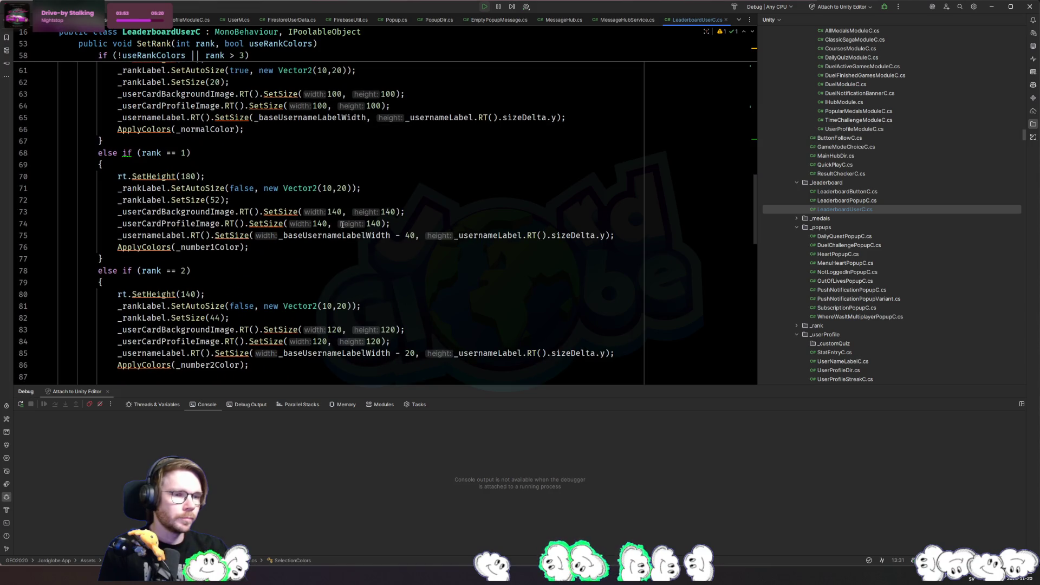
# Review the ApplyColors lines around the outline colour assignment and highlight size 20
pyautogui.scroll(-8, 342, 224)
pyautogui.click(432, 260)
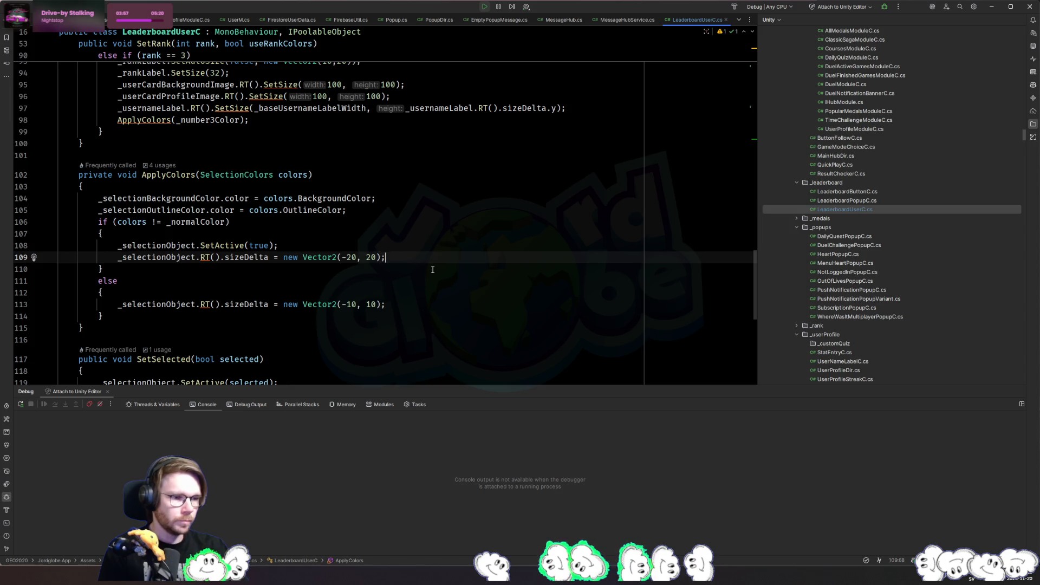
pyautogui.click(423, 214)
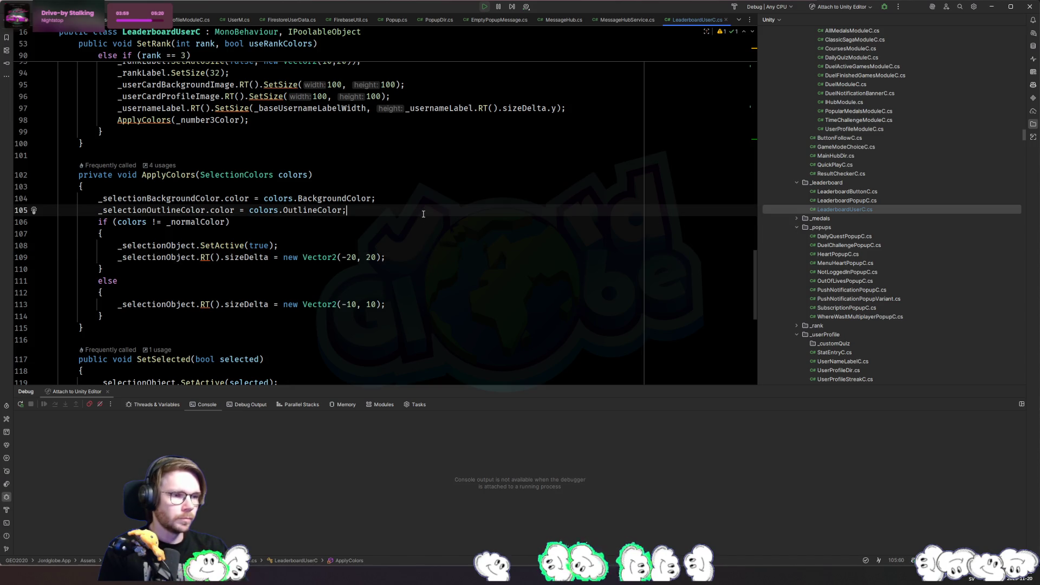
pyautogui.doubleClick(351, 258)
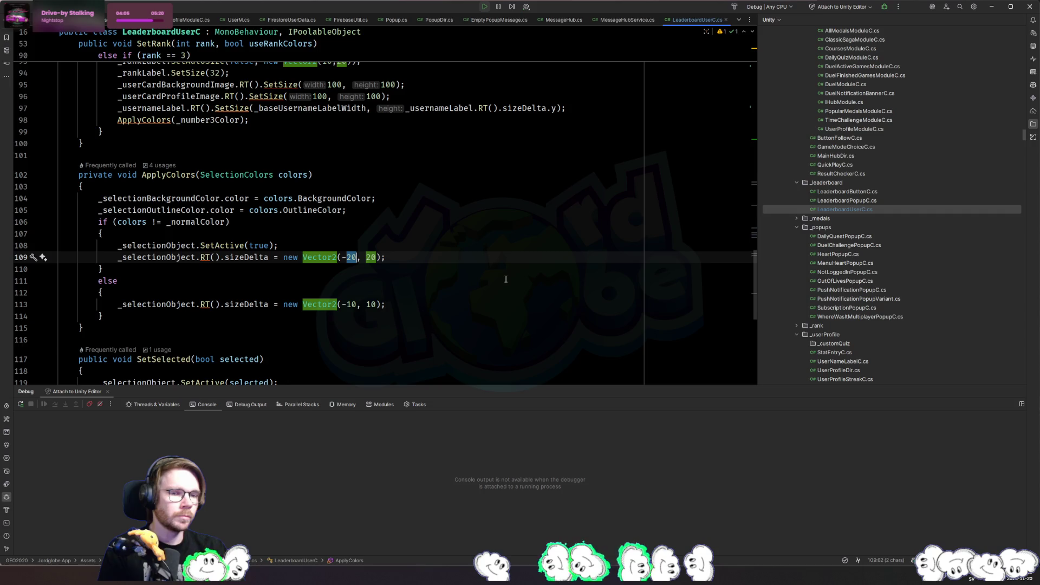
pyautogui.press('Down')
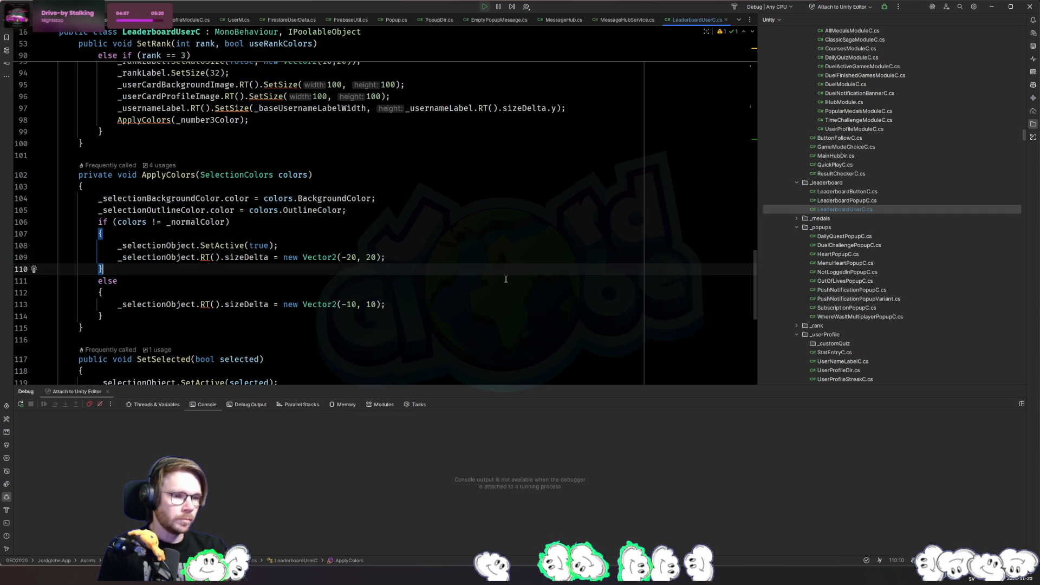
pyautogui.press('Up')
pyautogui.press('End')
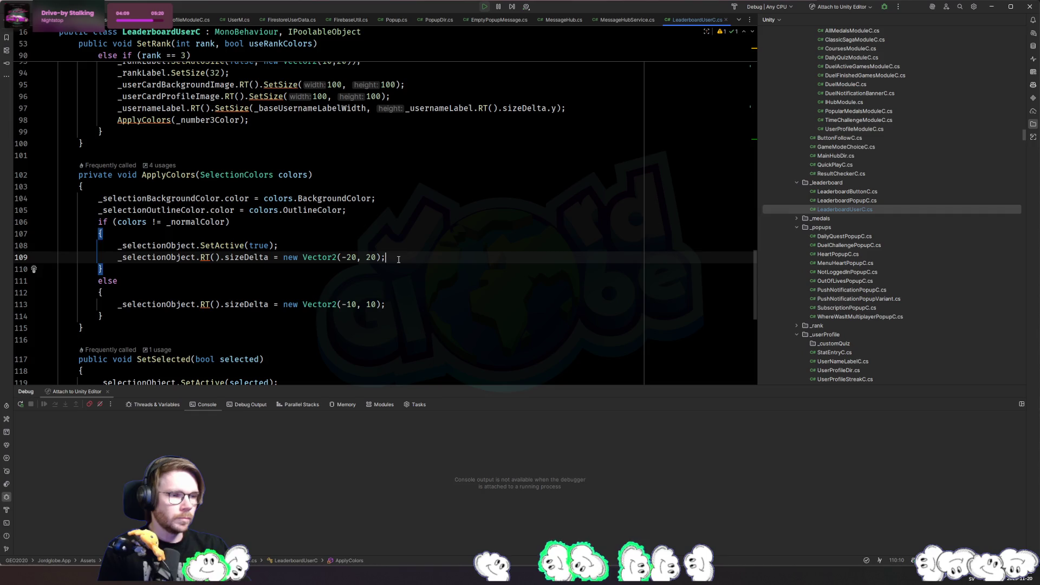
# Add '_selectionOutsideColor.color = colors.OutsideColor;' below the outline colour line and check its references
pyautogui.click(399, 211)
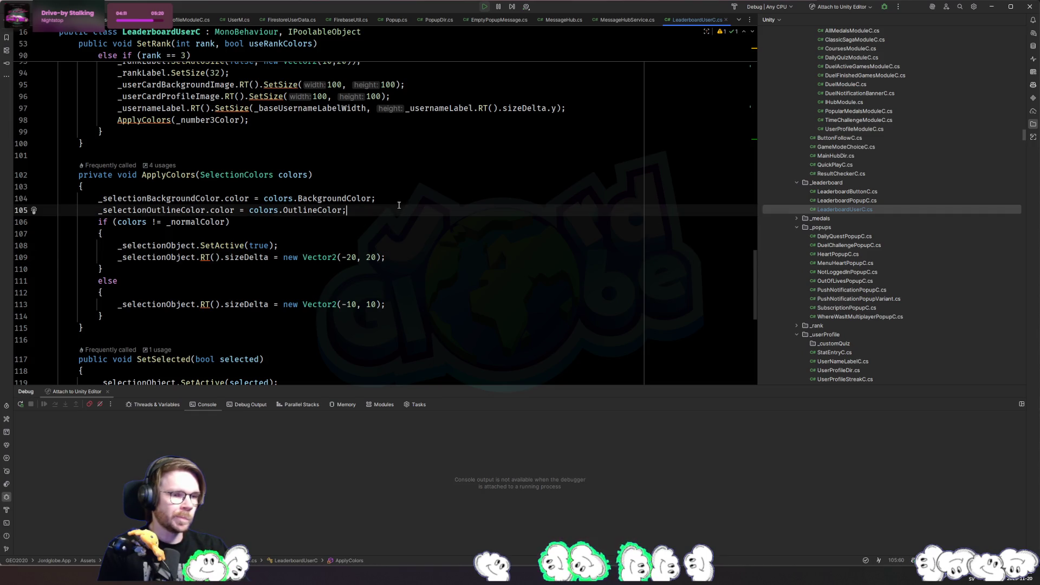
pyautogui.press('Return')
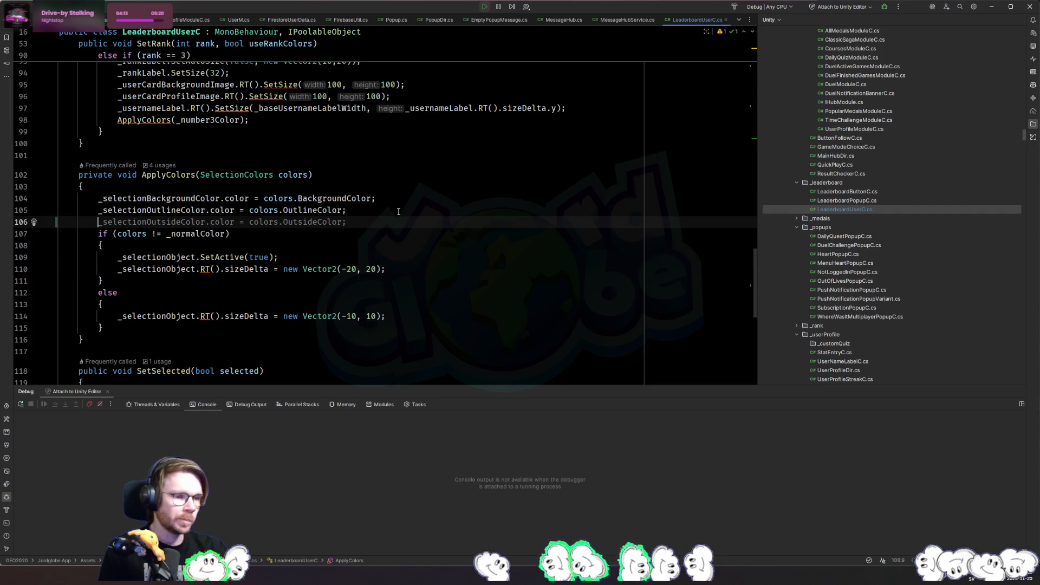
pyautogui.write('_out')
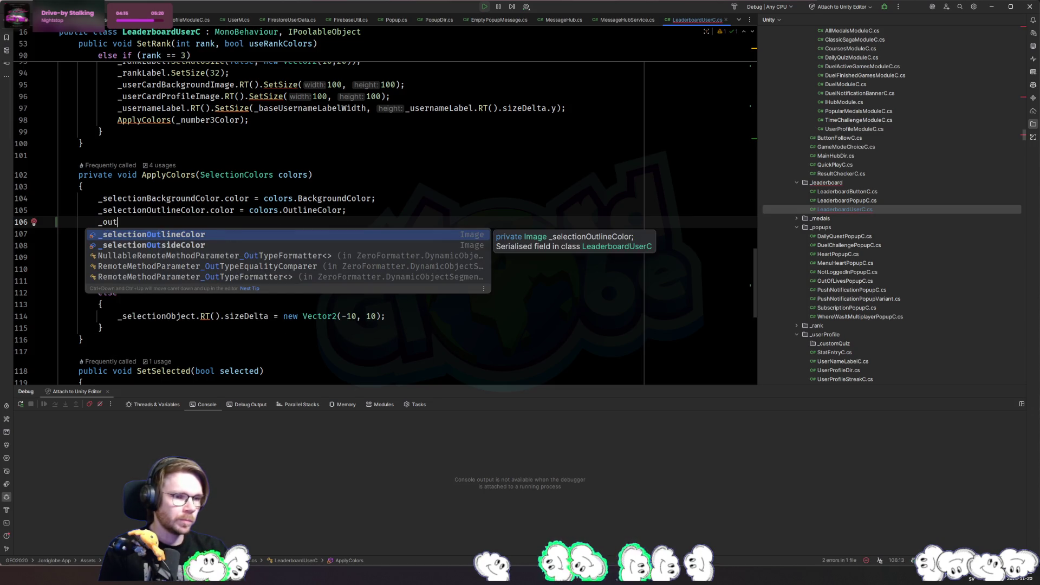
pyautogui.press('BackSpace')
pyautogui.press('BackSpace')
pyautogui.press('BackSpace')
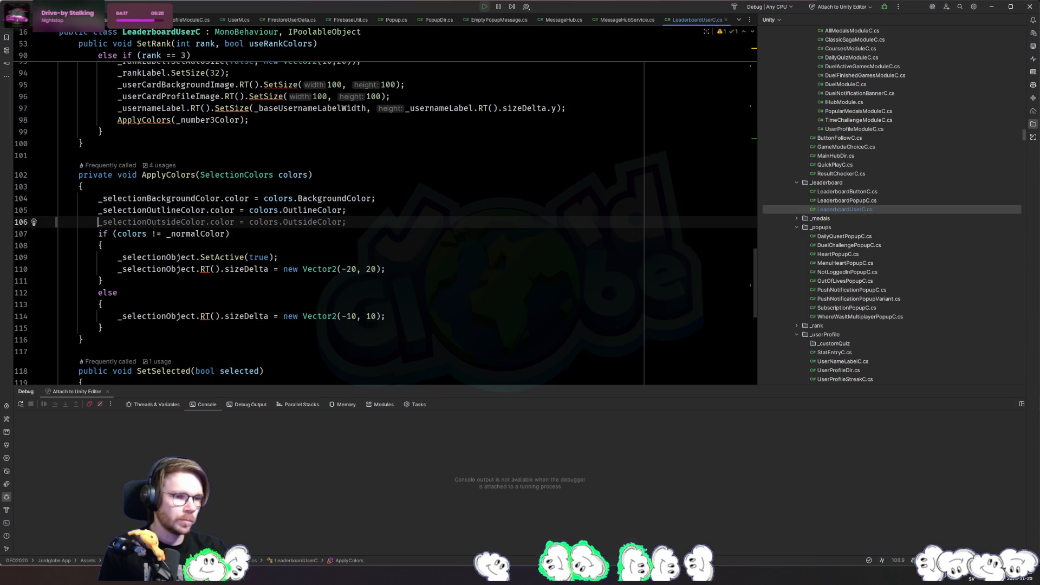
pyautogui.press('Tab')
pyautogui.press('Left')
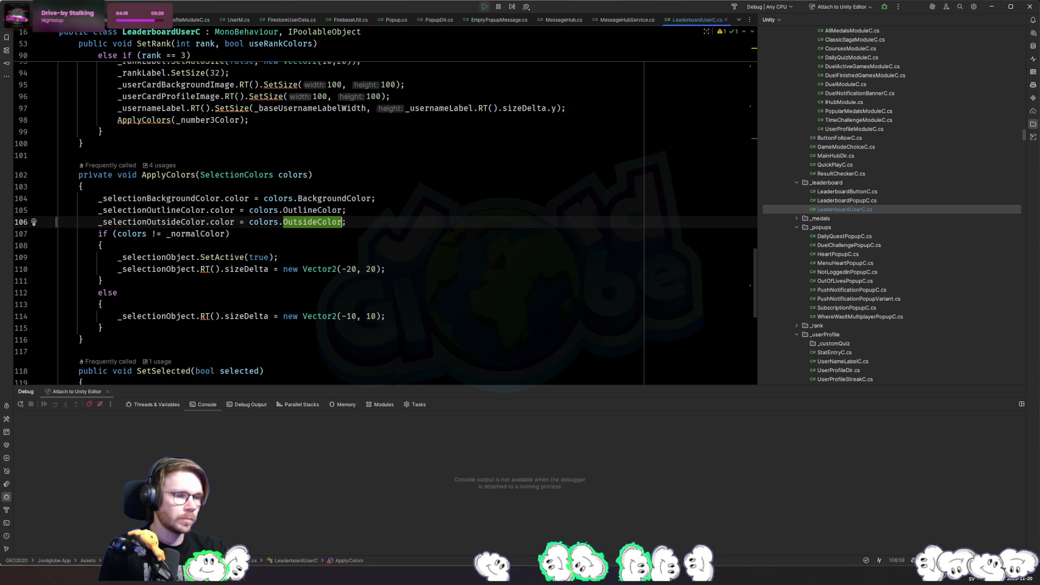
pyautogui.click(161, 221)
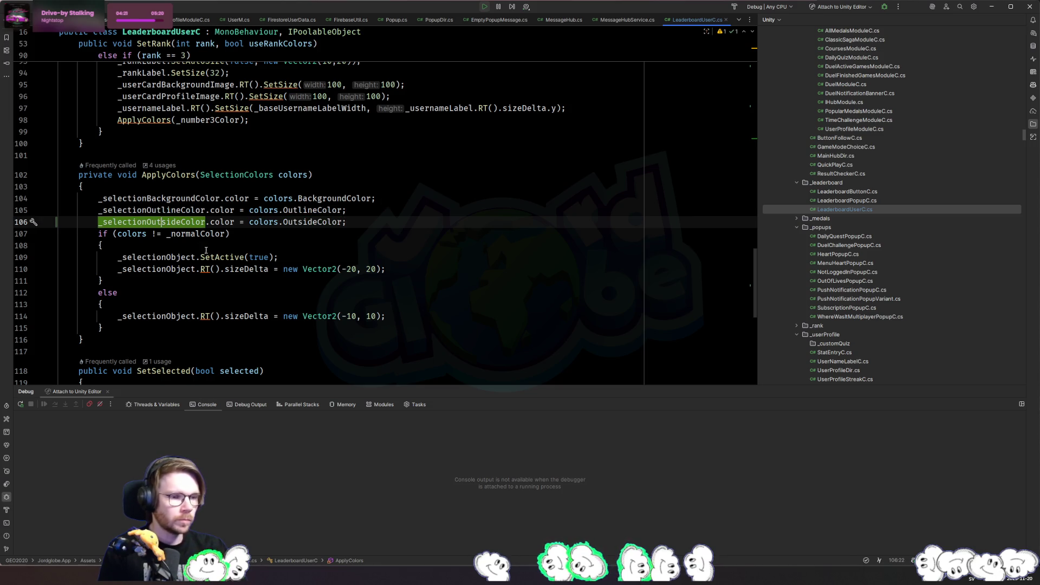
pyautogui.click(222, 256)
pyautogui.click(184, 210)
pyautogui.click(181, 221)
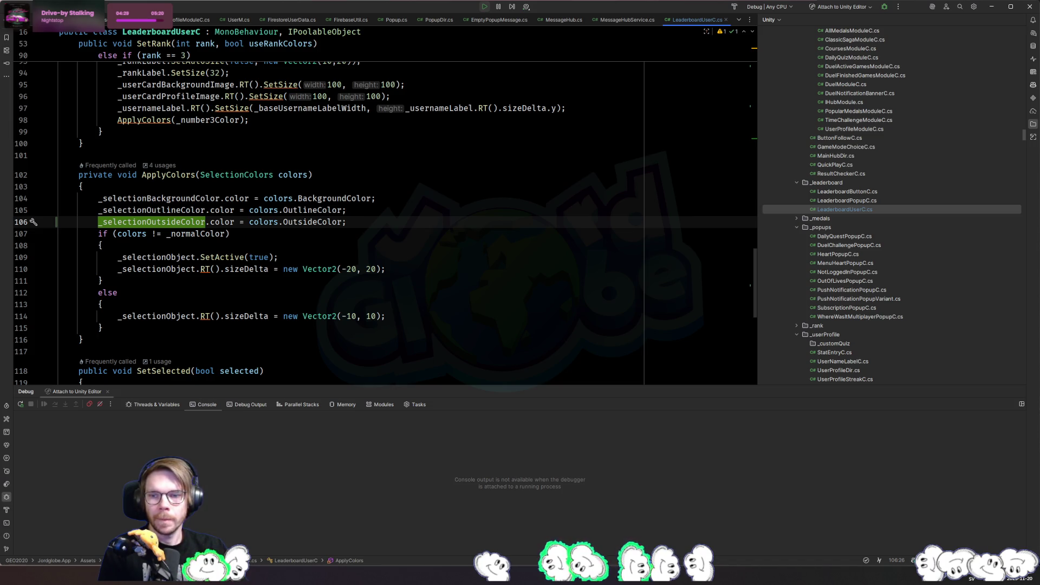
# Inspect the _selectionBackgroundColor declaration and its occurrences in the file
pyautogui.hotkey('alt', 'Tab')
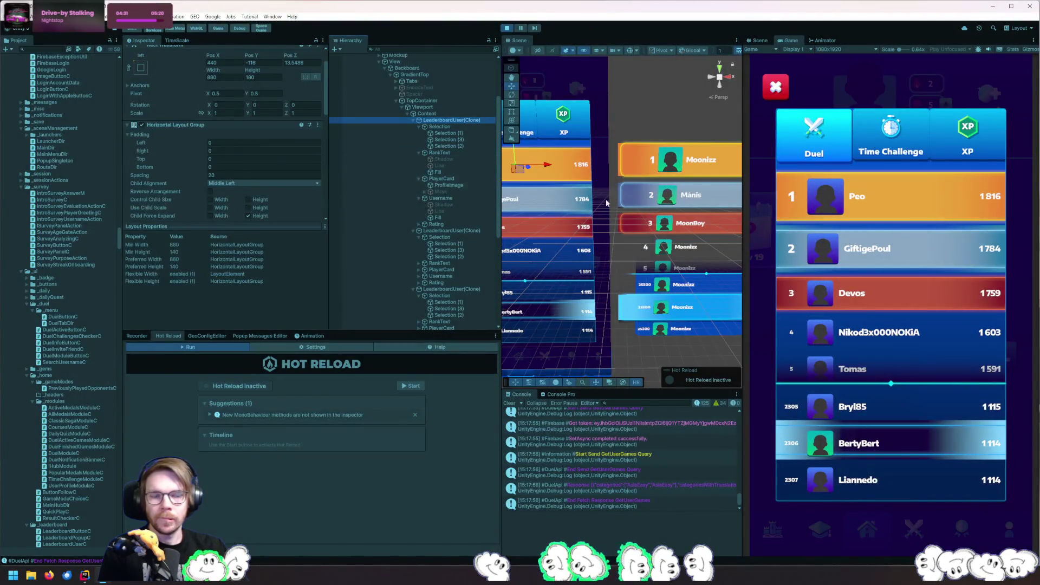
pyautogui.hotkey('alt', 'Tab')
pyautogui.press('Down')
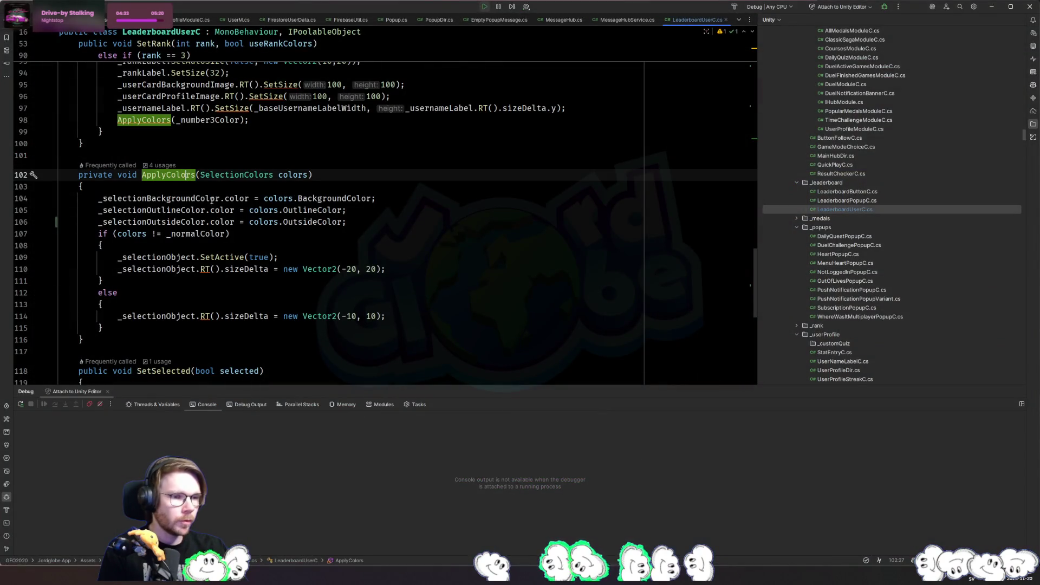
pyautogui.press('Down')
pyautogui.press('Down')
pyautogui.hotkey('ctrl', 'b')
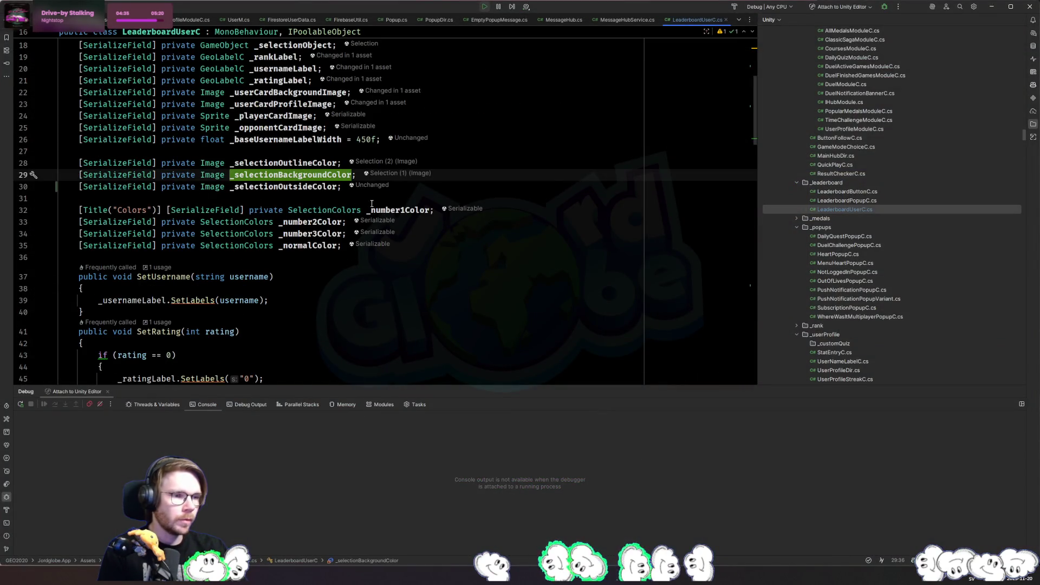
pyautogui.hotkey('ctrl', 'alt', 'Left')
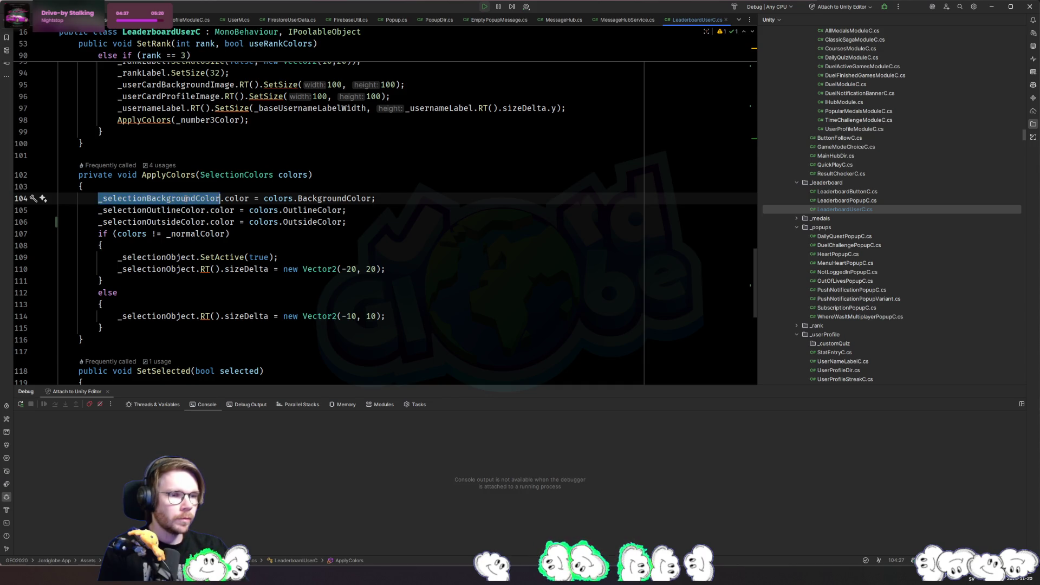
pyautogui.hotkey('ctrl', 'f')
pyautogui.press('Return')
pyautogui.press('Return')
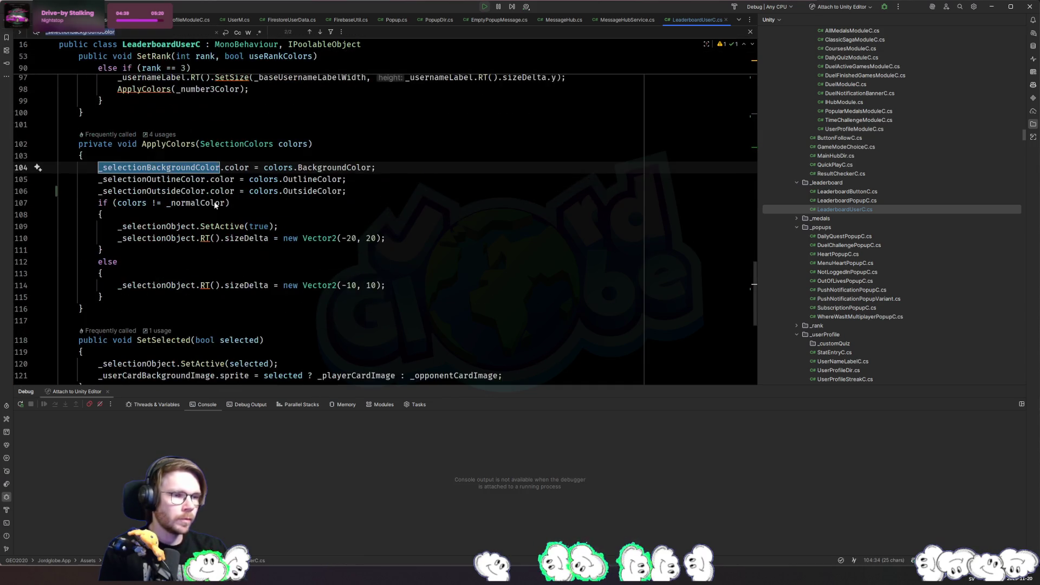
pyautogui.press('Escape')
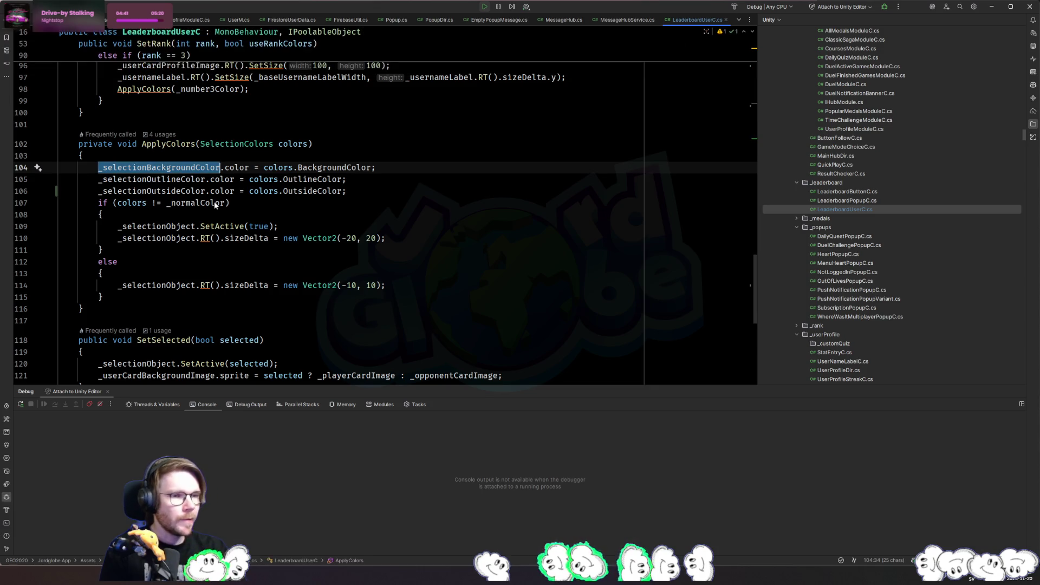
# Check ApplyColors usages in SetRank and the _number1Color field, then stop Play mode in Unity
pyautogui.keyDown('ctrl'); pyautogui.click(156, 144); pyautogui.keyUp('ctrl')
pyautogui.click(428, 162)
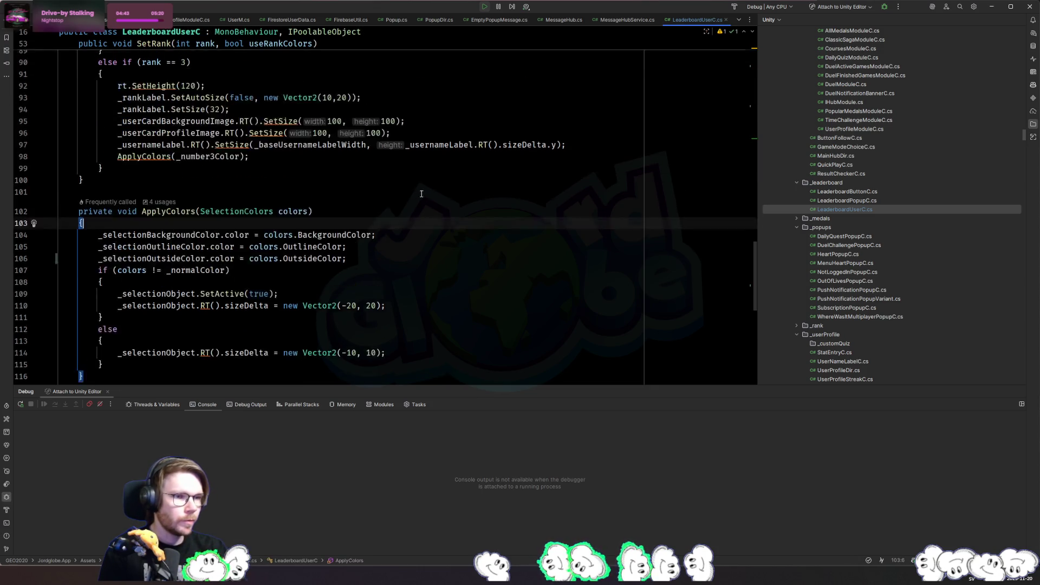
pyautogui.scroll(12, 352, 250)
pyautogui.click(352, 249)
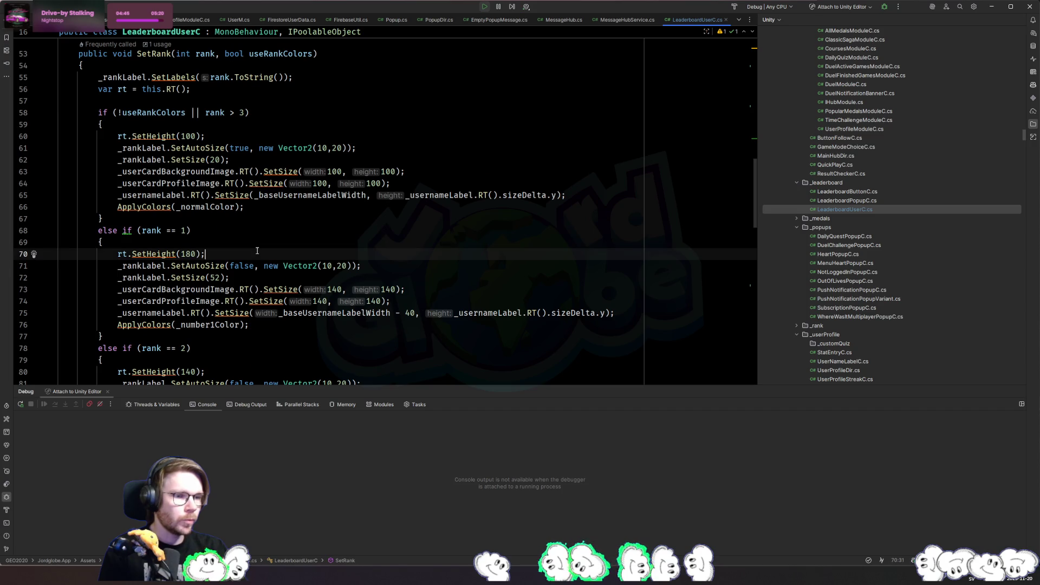
pyautogui.press('Down')
pyautogui.press('Down')
pyautogui.press('Down')
pyautogui.click(246, 324)
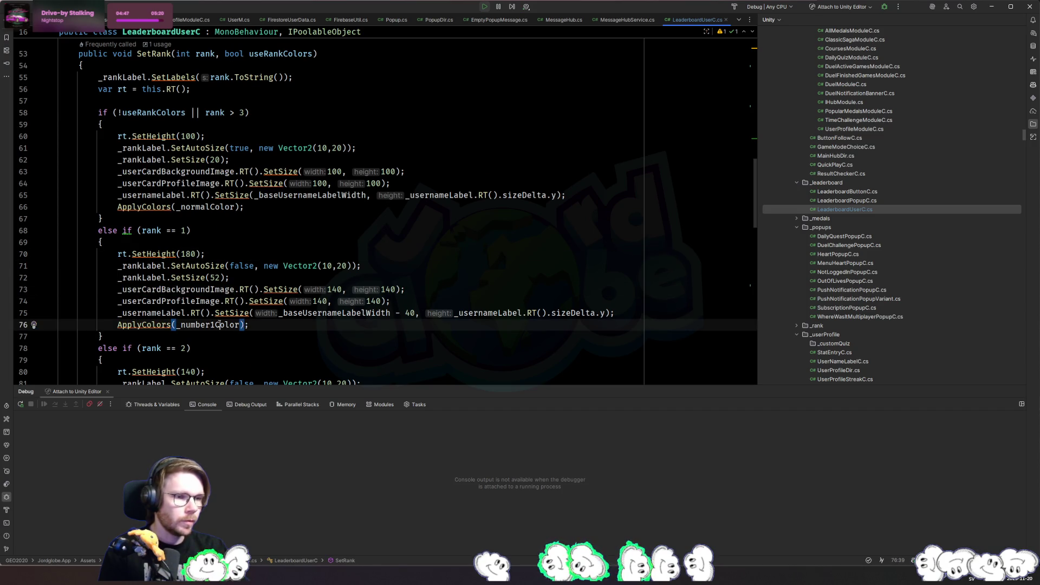
pyautogui.keyDown('ctrl'); pyautogui.click(211, 324); pyautogui.keyUp('ctrl')
pyautogui.click(438, 186)
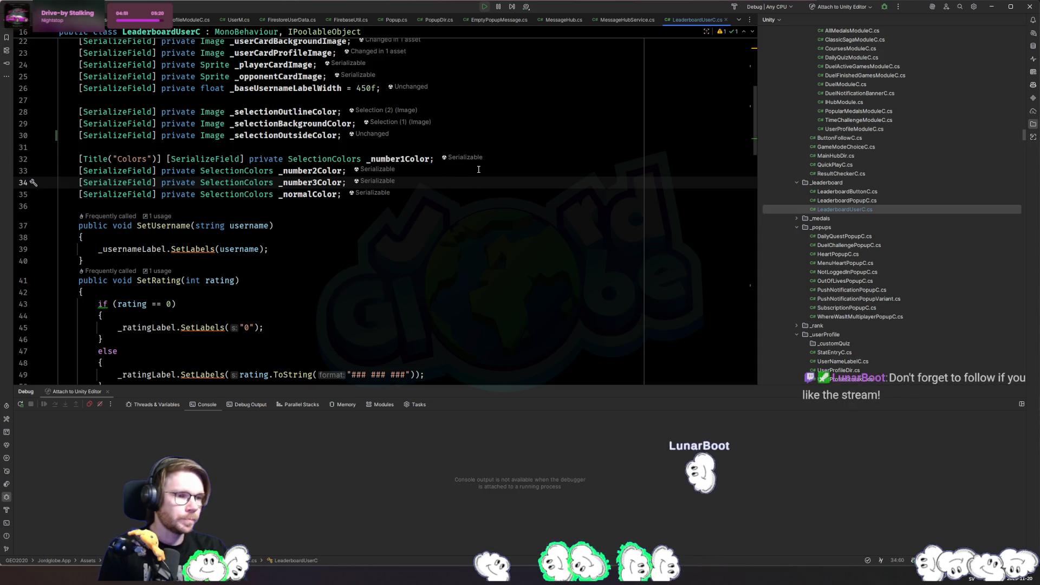
pyautogui.hotkey('ctrl', '-')
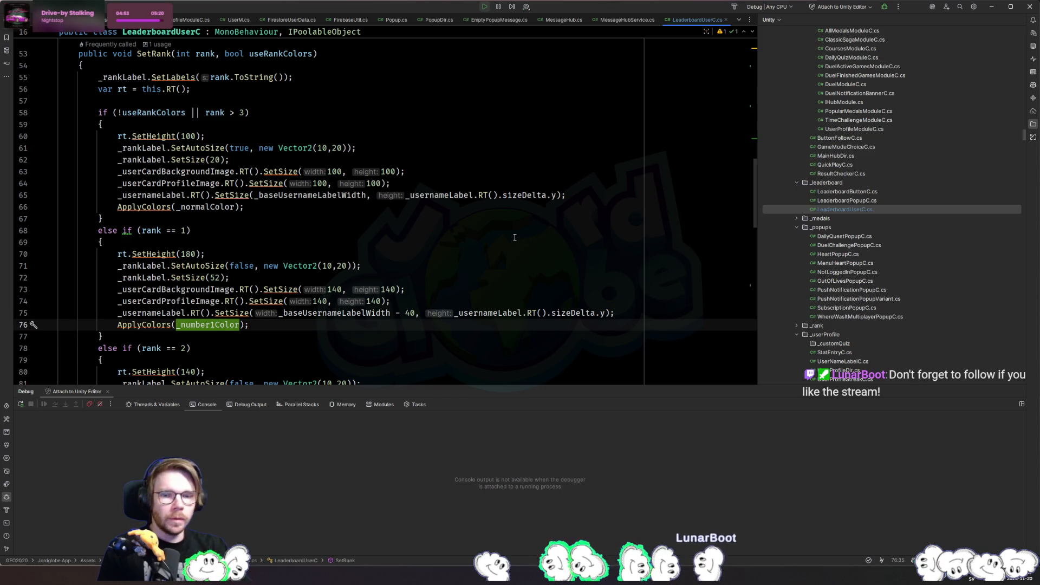
pyautogui.hotkey('alt', 'Tab')
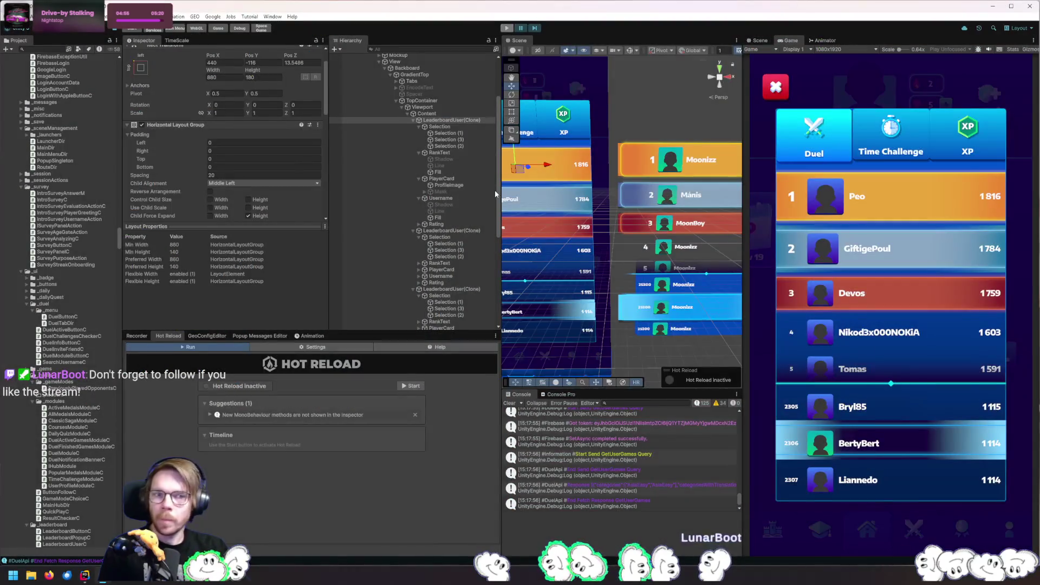
pyautogui.hotkey('ctrl', 'p')
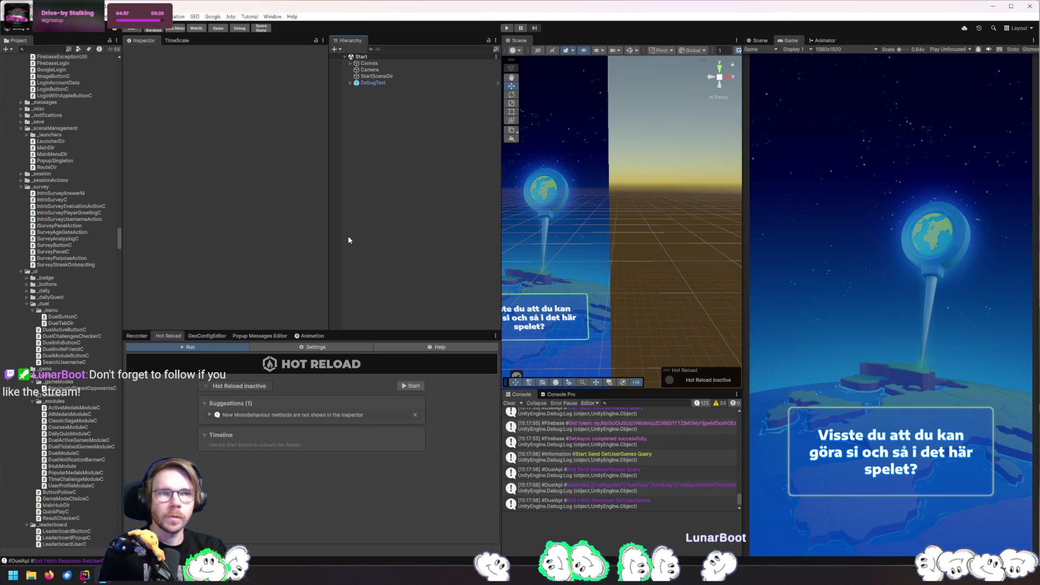
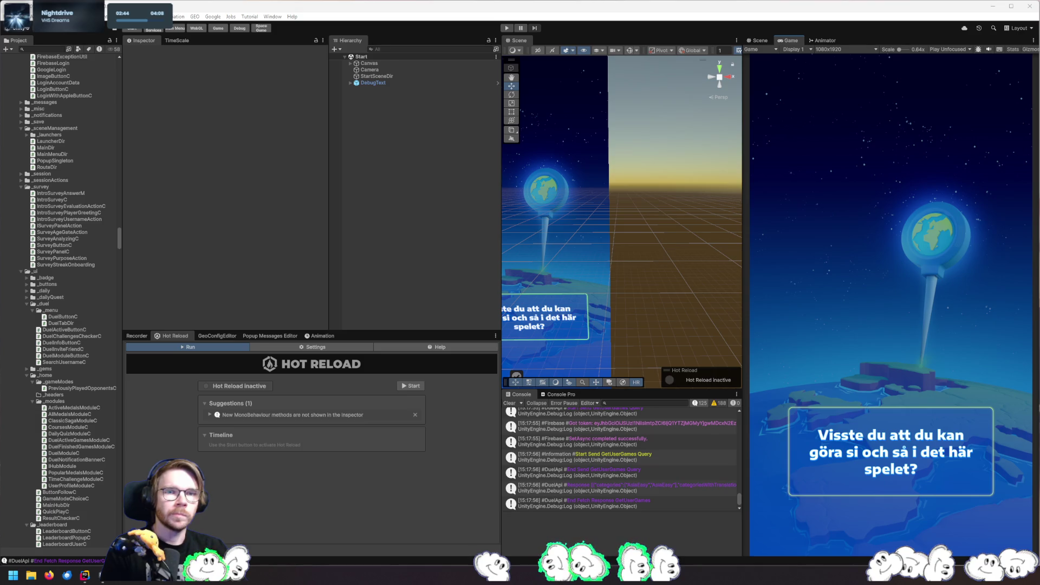
# Review the rank 1 ApplyColors call and the _selectionOutsideColor assignment in the entry script
pyautogui.hotkey('alt', 'Tab')
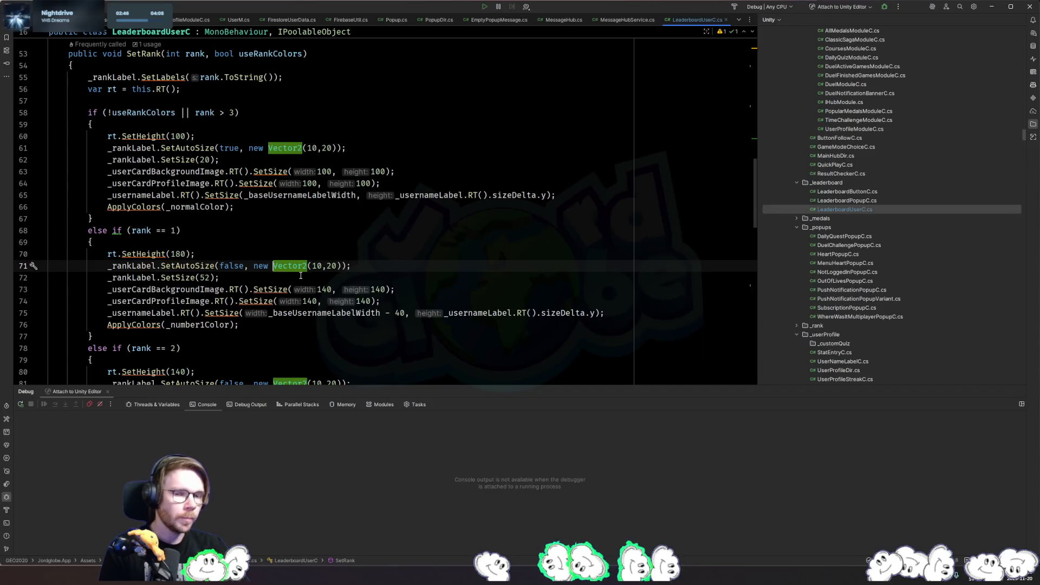
pyautogui.click(134, 324)
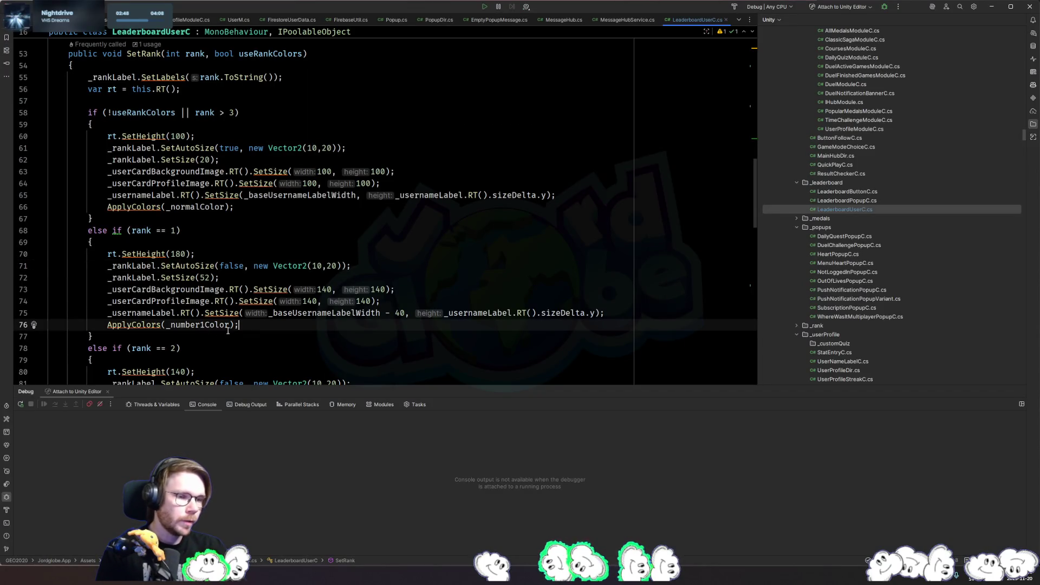
pyautogui.click(196, 324)
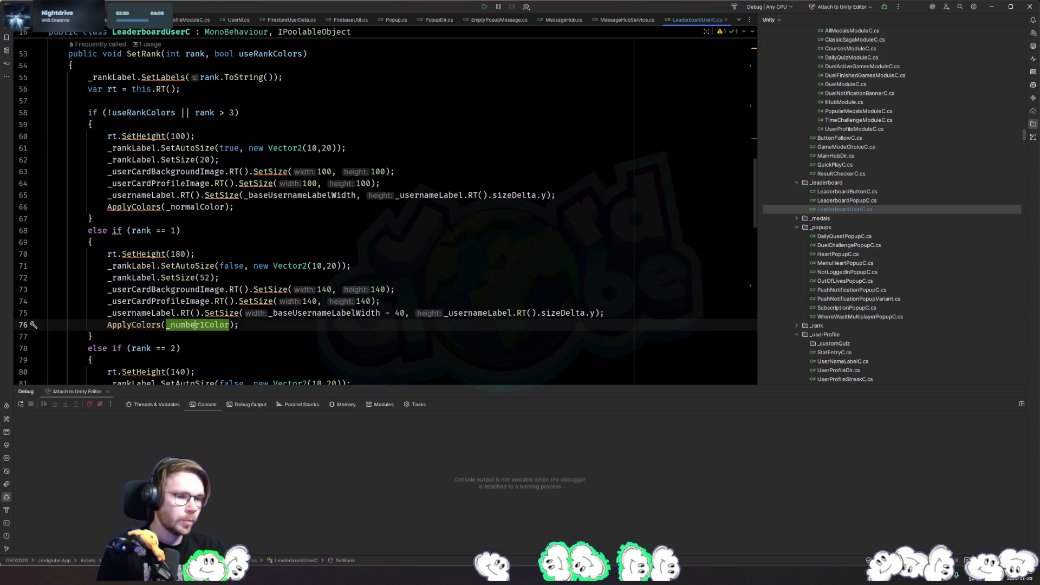
pyautogui.click(145, 325)
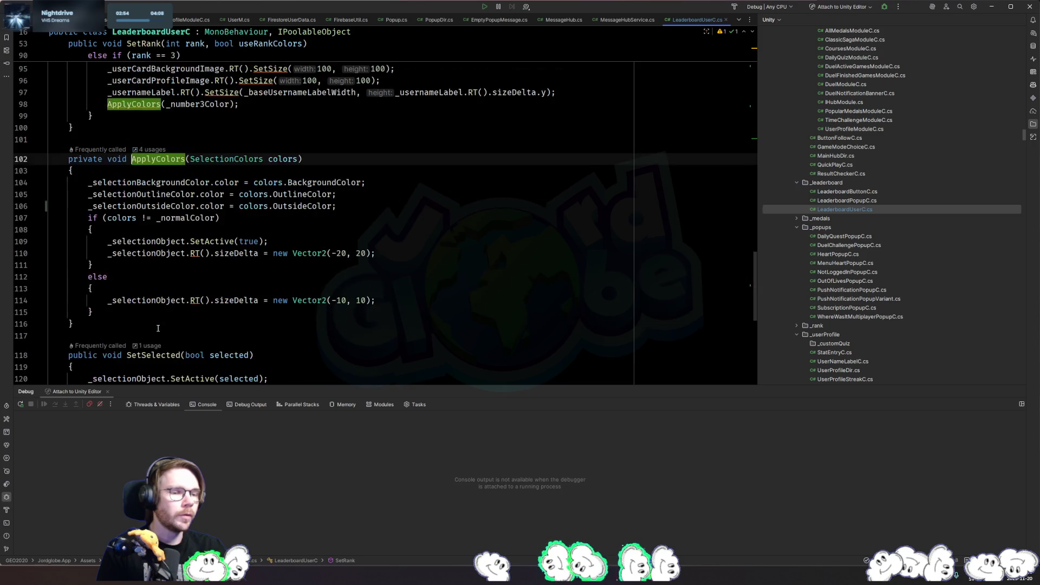
pyautogui.keyDown('ctrl'); pyautogui.click(142, 325); pyautogui.keyUp('ctrl')
pyautogui.click(171, 206)
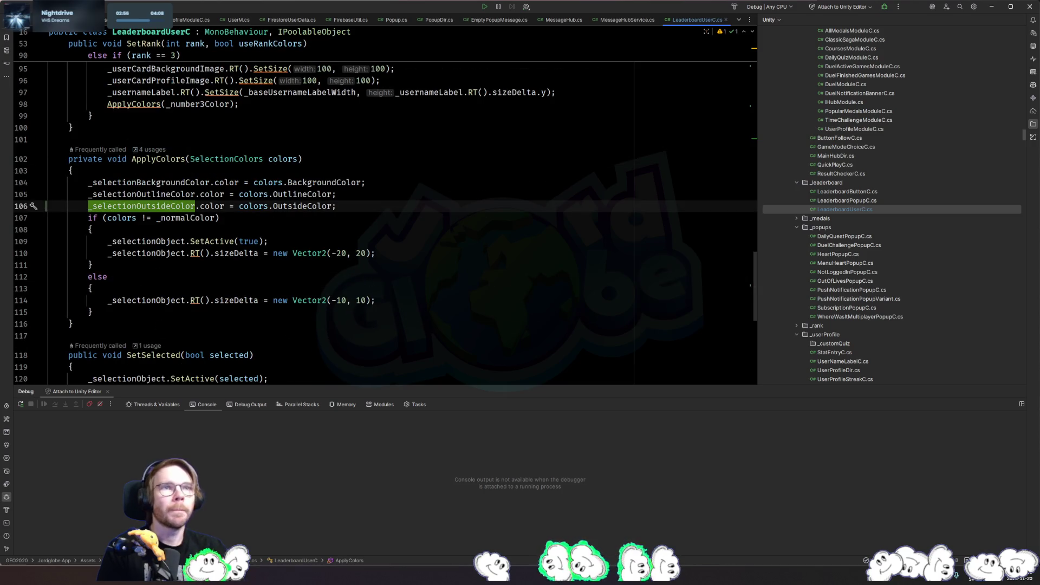
pyautogui.hotkey('alt', 'Tab')
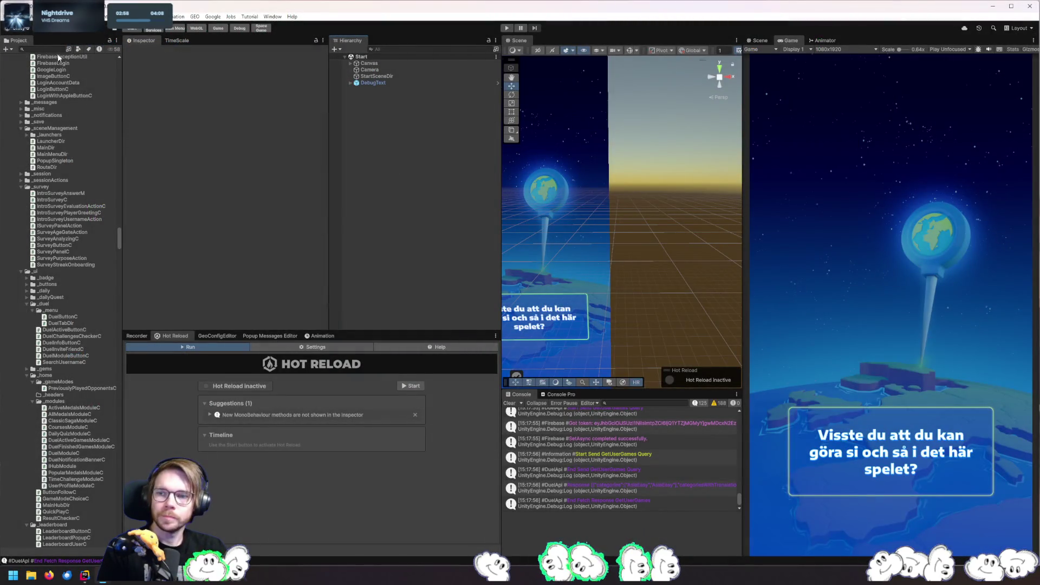
# Open the LeaderboardUser prefab and drag Selection (3) into Selection Outside Color
pyautogui.click(52, 48)
pyautogui.write('leaderboarduser')
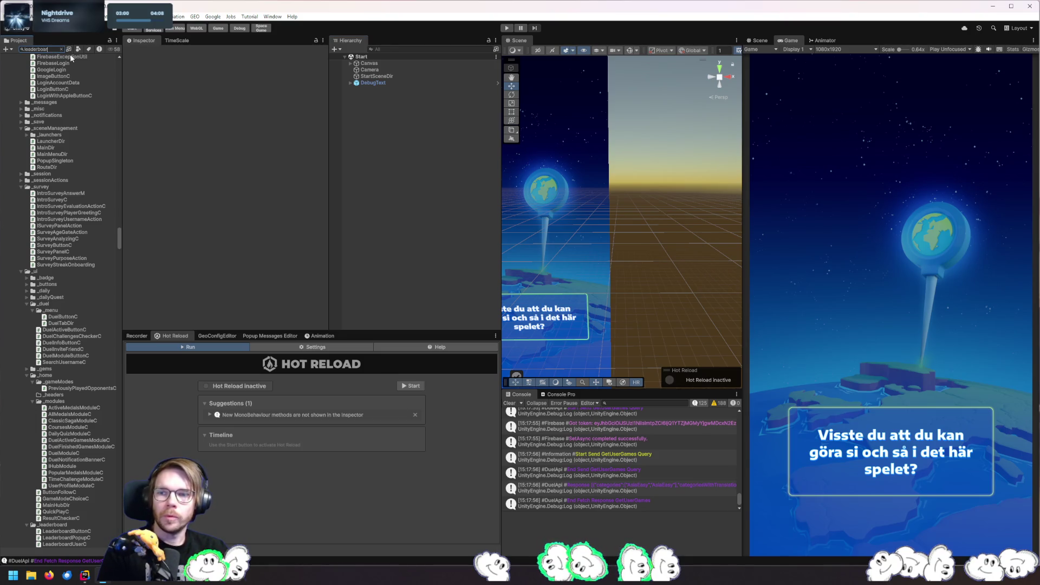
pyautogui.click(60, 65)
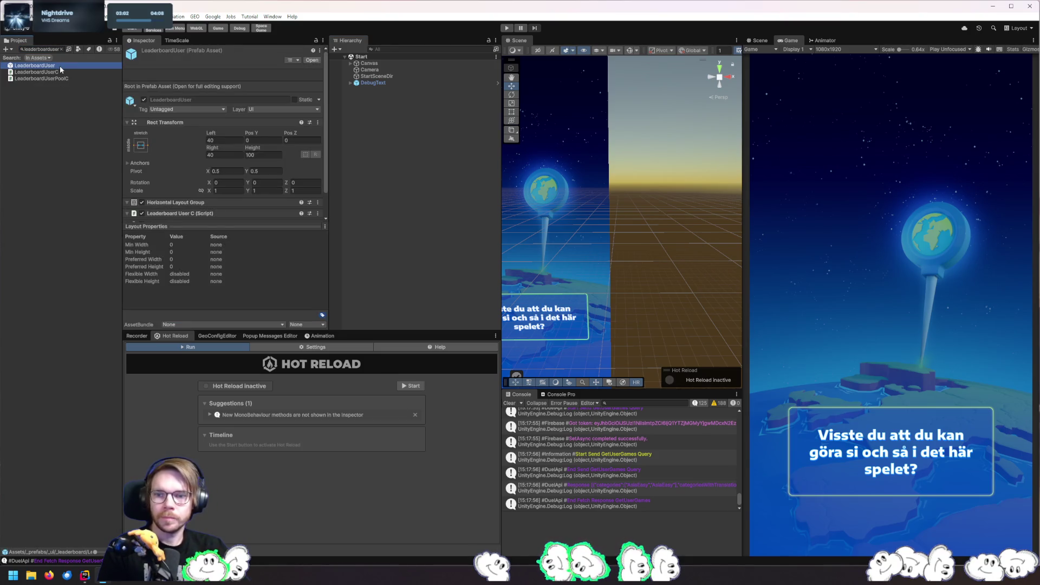
pyautogui.doubleClick(60, 66)
pyautogui.scroll(2, 595, 238)
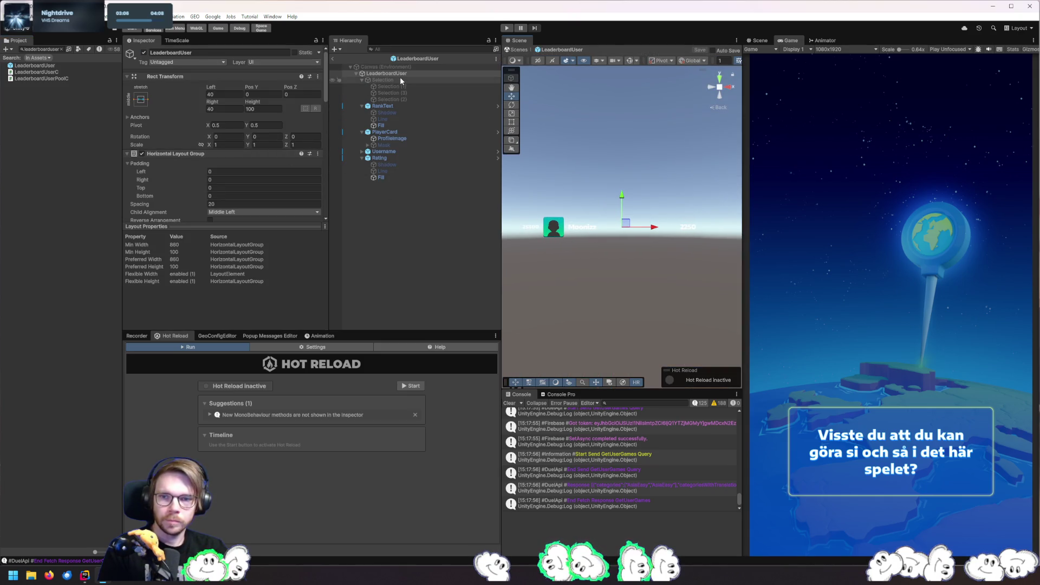
pyautogui.scroll(-8, 284, 185)
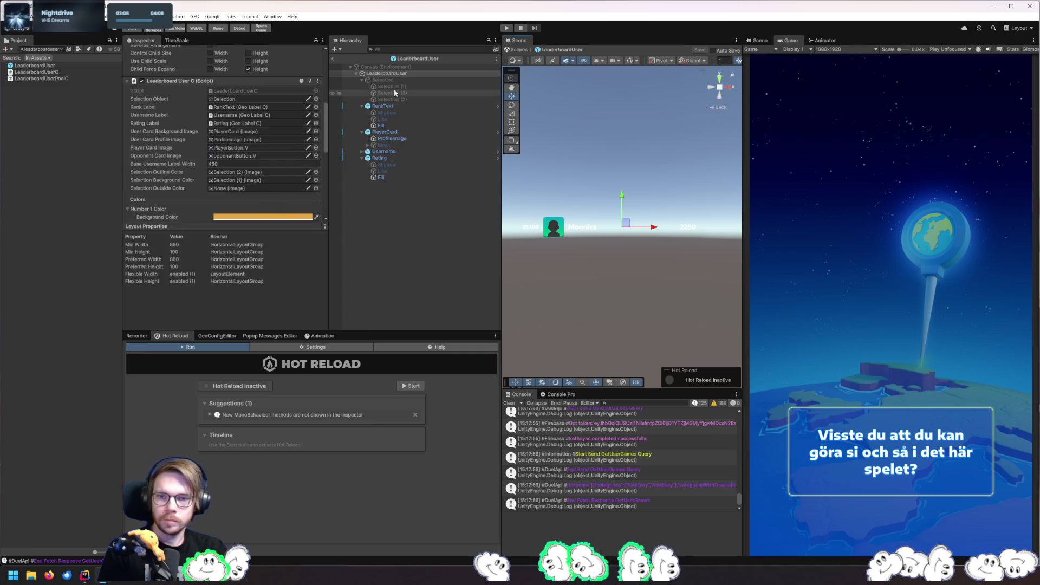
pyautogui.moveTo(391, 93); pyautogui.dragTo(249, 188)
pyautogui.scroll(-2, 251, 190)
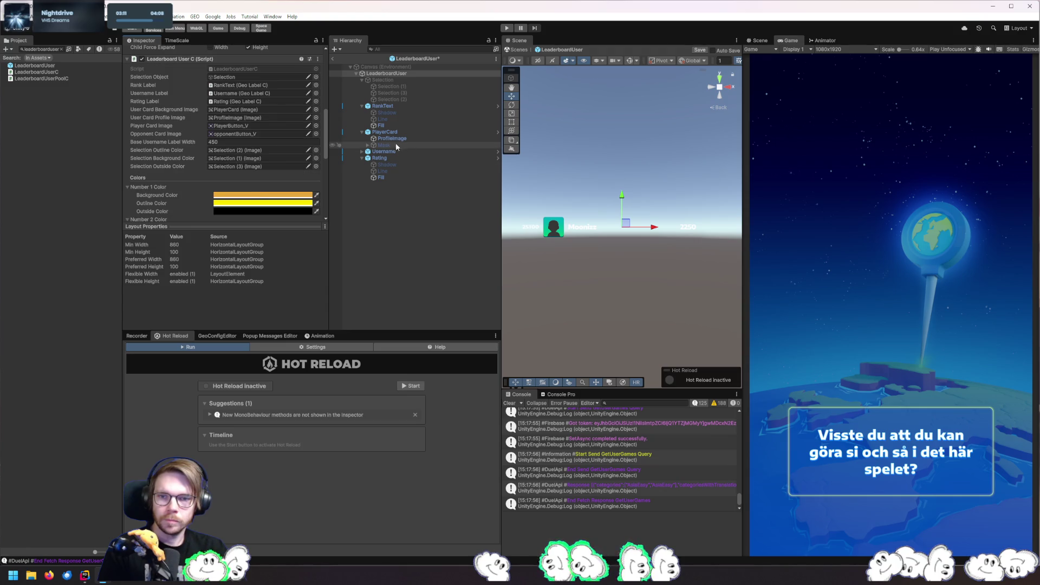
pyautogui.scroll(-3, 270, 177)
# Set Number 1's outside colour to a darker shade of its orange background
pyautogui.click(240, 145)
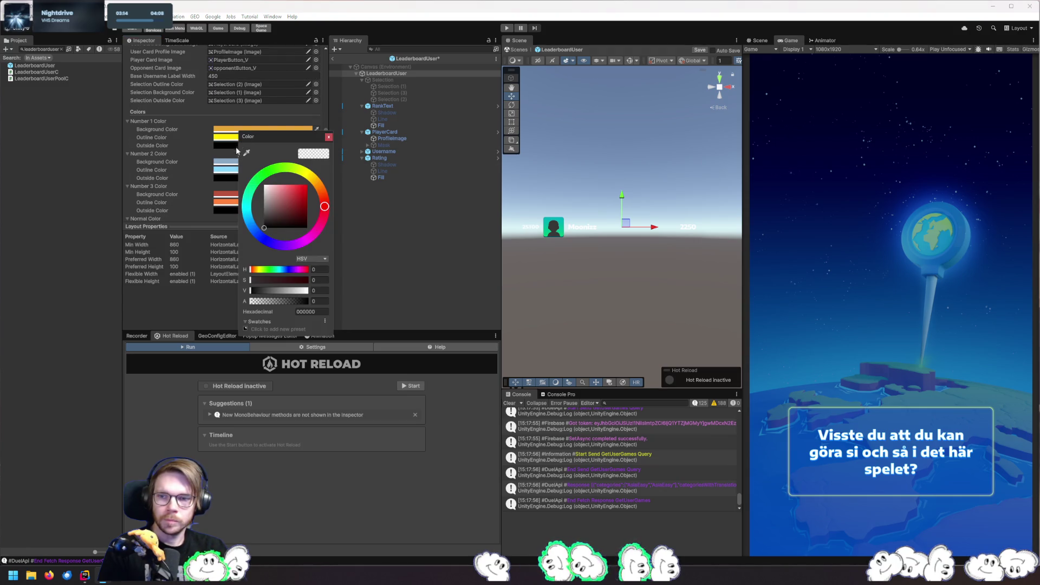
pyautogui.moveTo(289, 138); pyautogui.dragTo(355, 144)
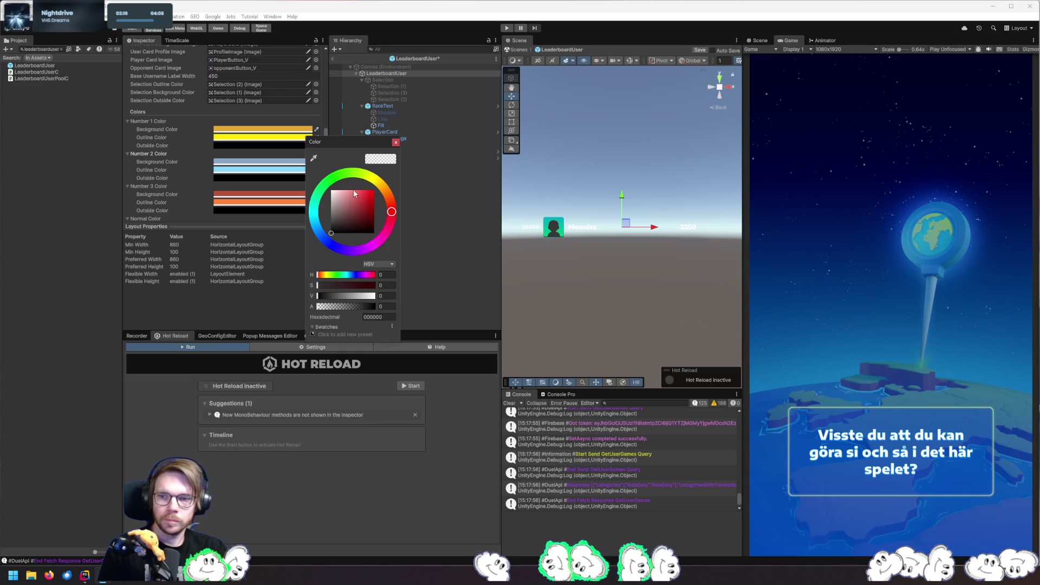
pyautogui.click(314, 158)
pyautogui.click(284, 132)
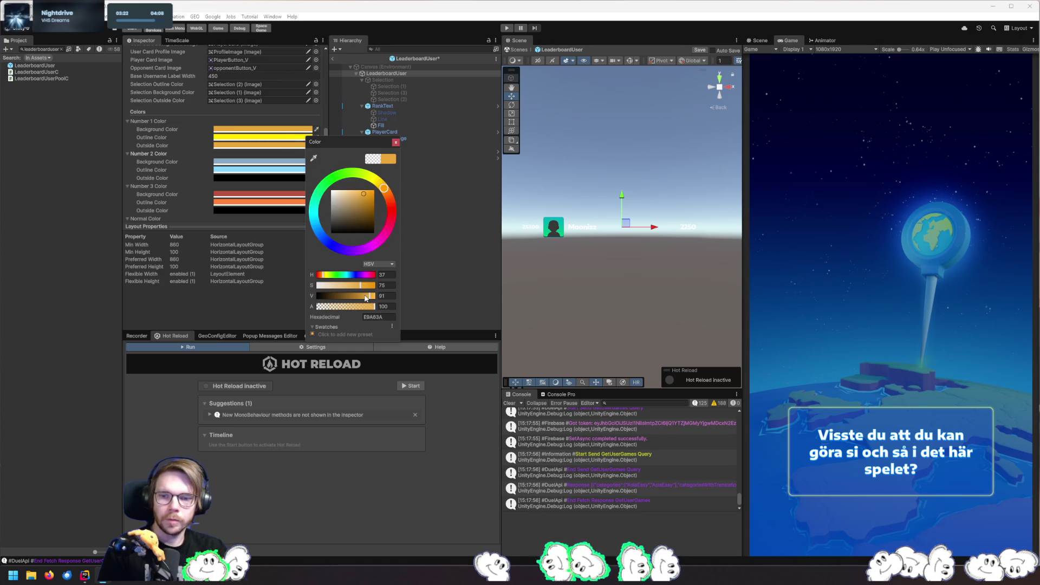
pyautogui.moveTo(372, 295); pyautogui.dragTo(355, 299)
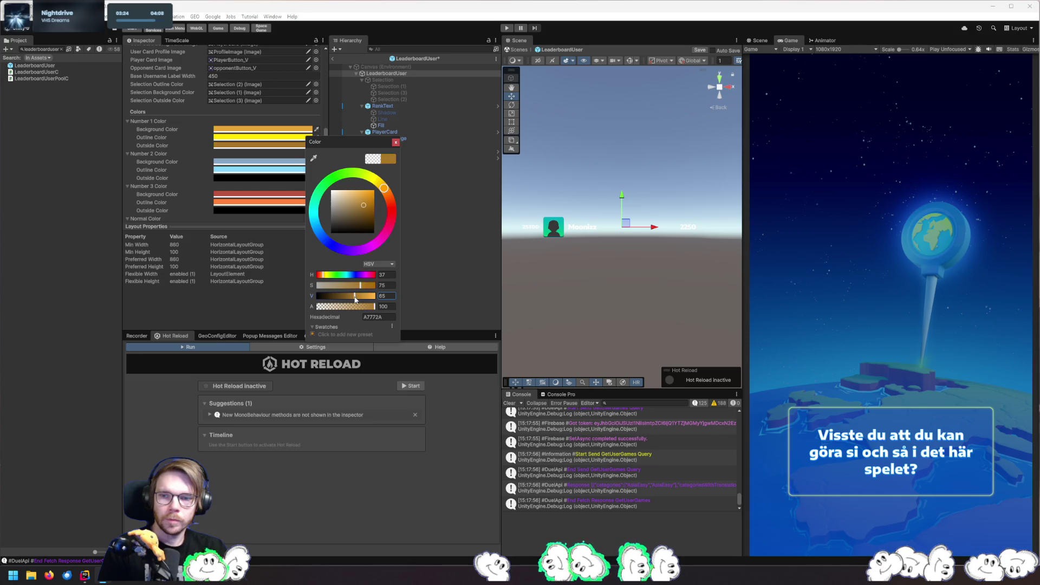
# Set Number 2's outside colour to a darker shade of its light blue background
pyautogui.click(255, 179)
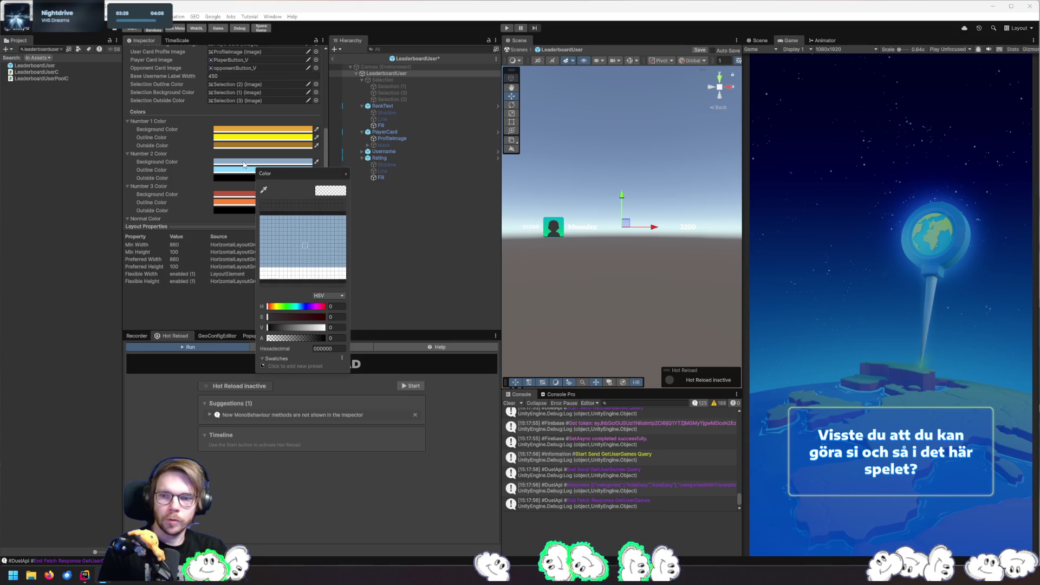
pyautogui.click(244, 165)
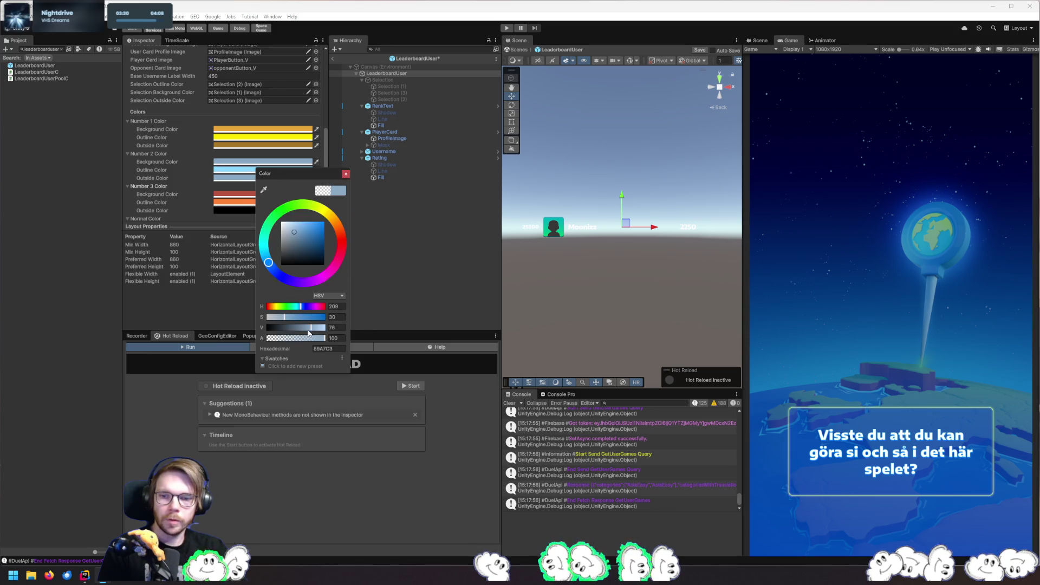
pyautogui.moveTo(308, 332); pyautogui.dragTo(301, 333)
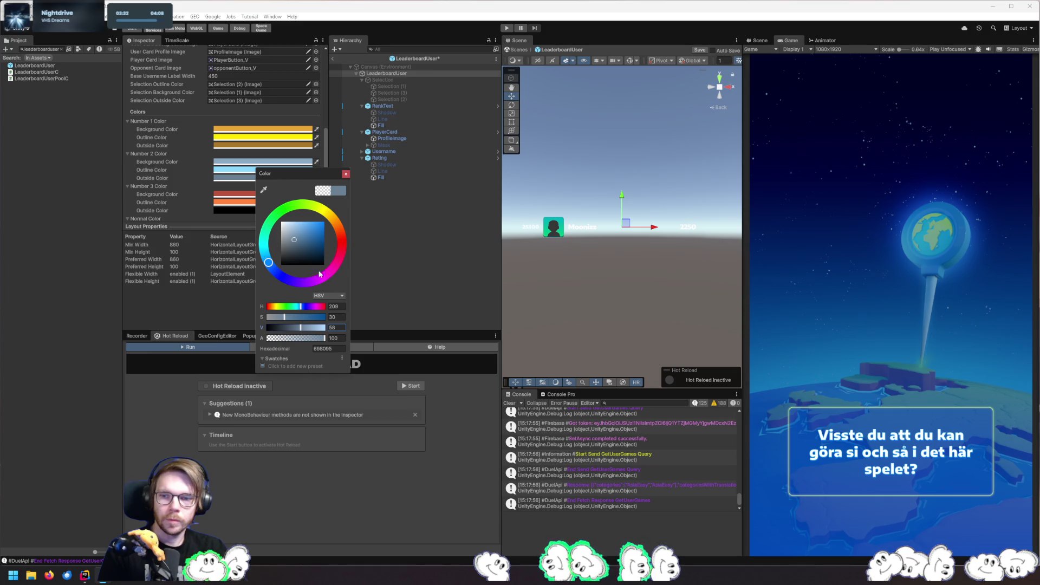
pyautogui.click(346, 174)
# Set Number 3's outside colour to a darker shade of its red background
pyautogui.click(282, 211)
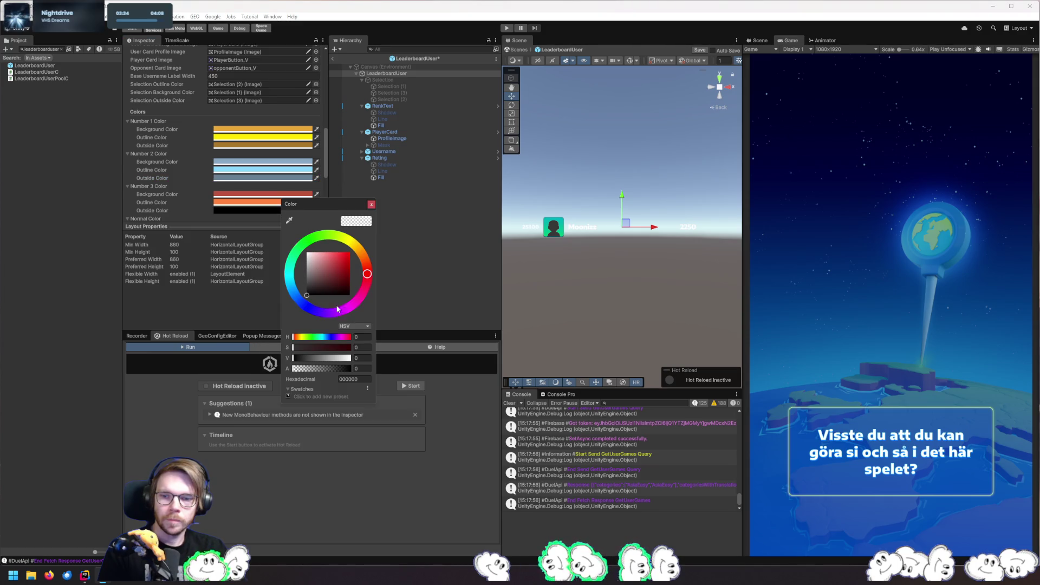
pyautogui.click(289, 220)
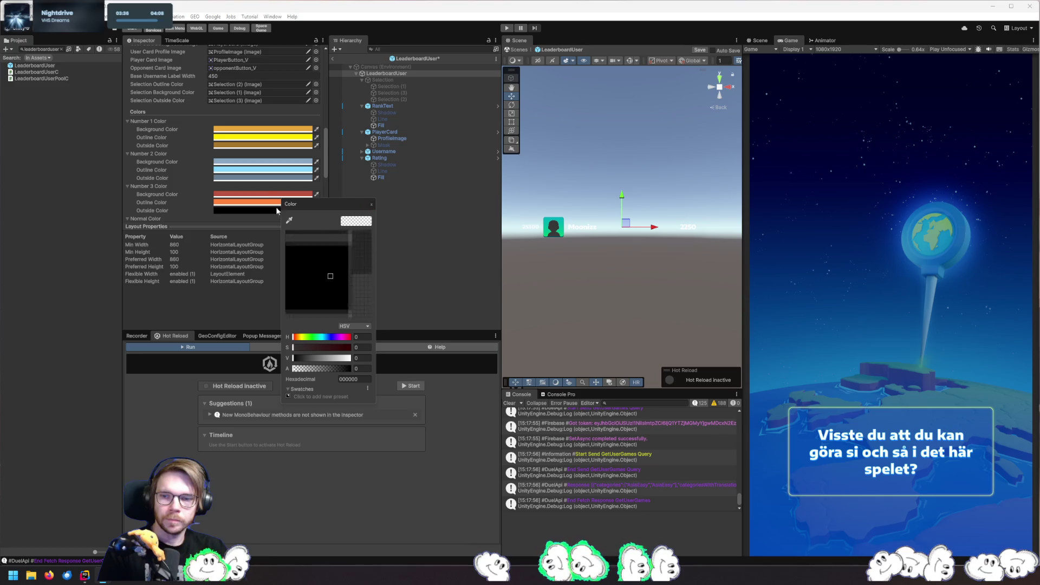
pyautogui.click(266, 194)
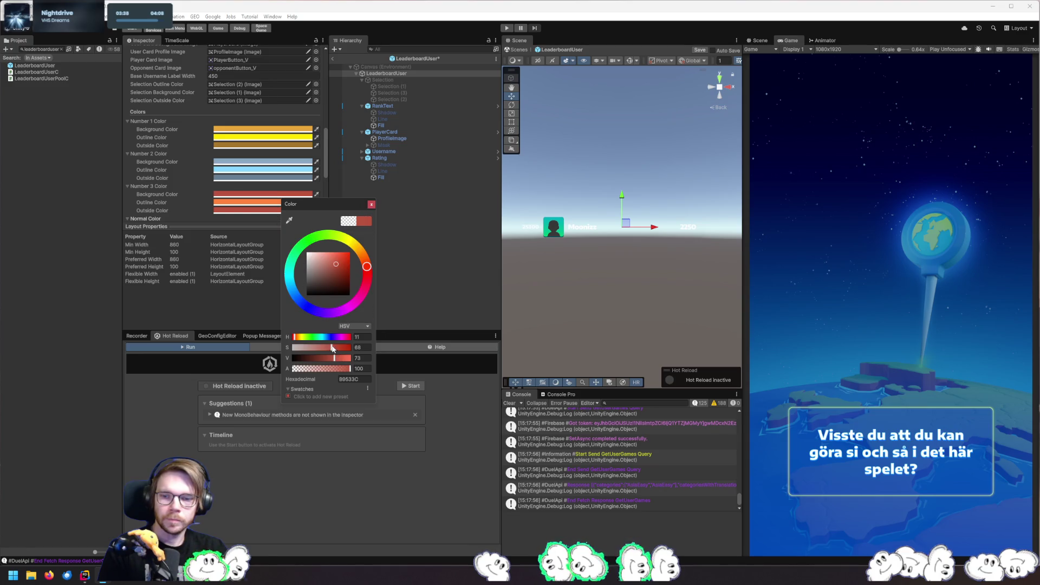
pyautogui.moveTo(334, 358); pyautogui.dragTo(325, 360)
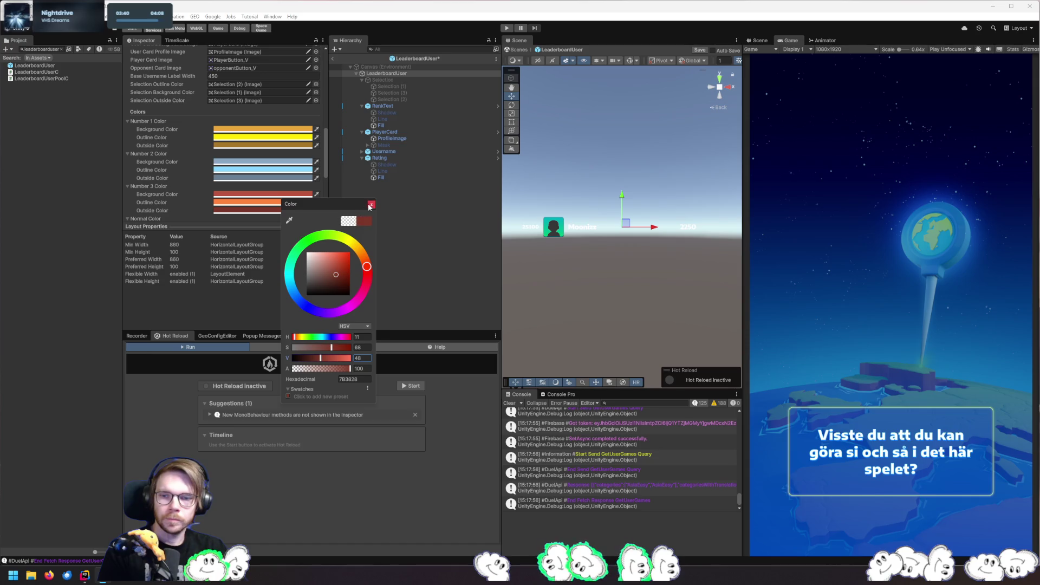
pyautogui.click(371, 205)
pyautogui.scroll(-3, 304, 179)
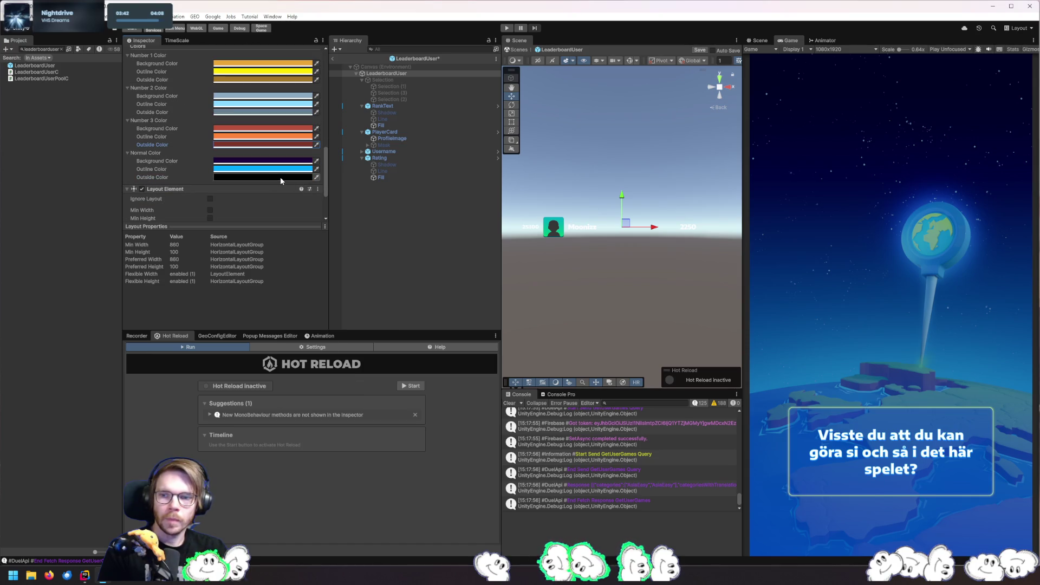
# Set the Normal Color's outside colour to fully transparent black
pyautogui.click(280, 177)
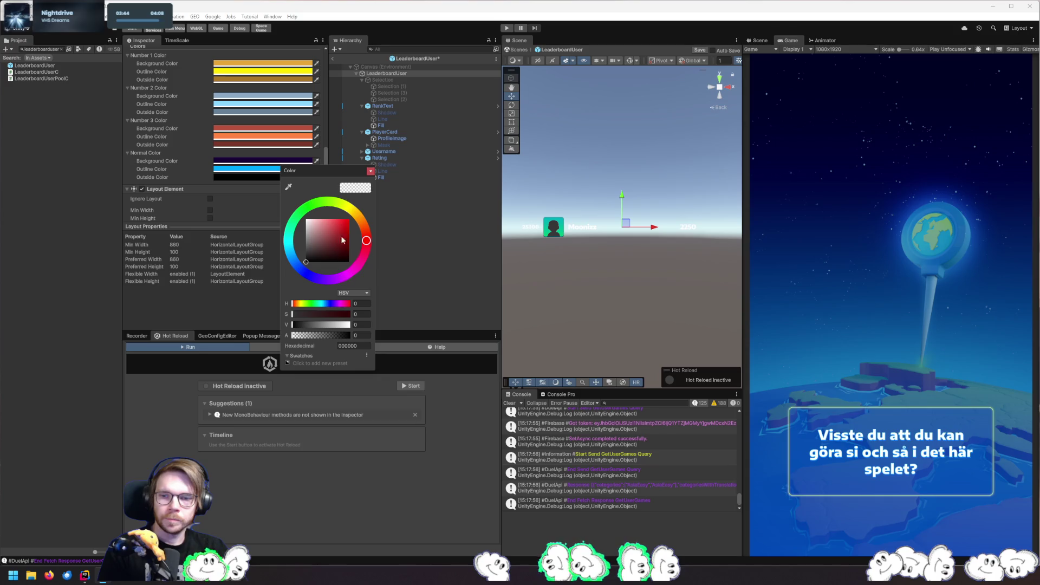
pyautogui.click(289, 188)
pyautogui.click(254, 161)
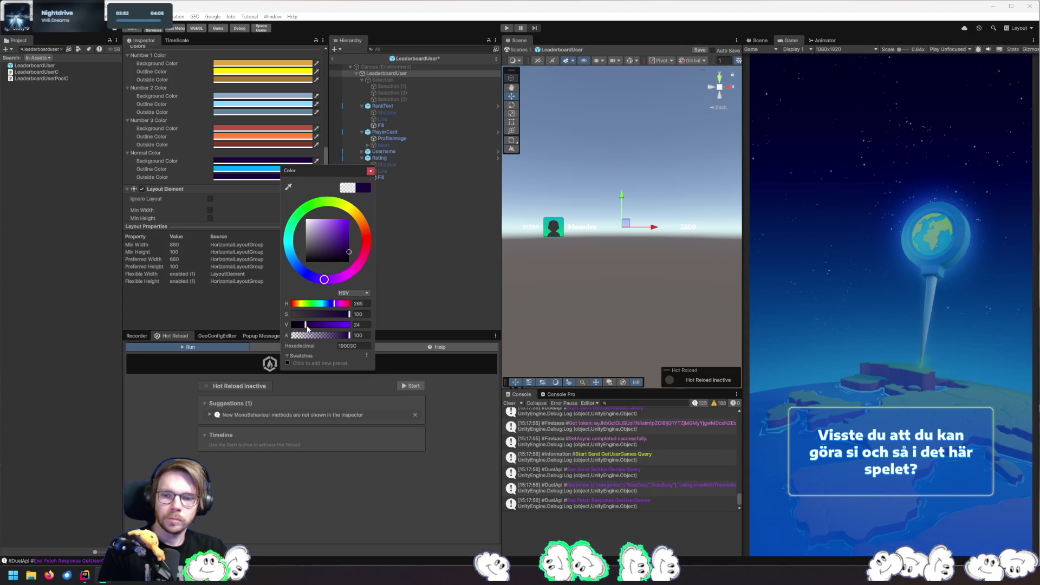
pyautogui.moveTo(306, 328); pyautogui.dragTo(258, 331)
pyautogui.click(370, 171)
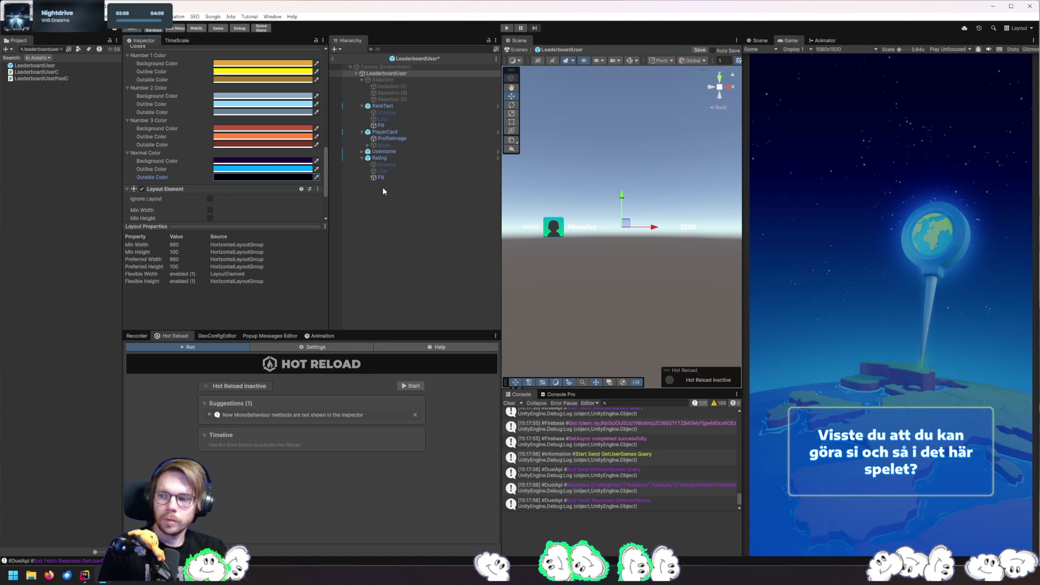
# Return to the LeaderboardUserC.cs SetRank code in Rider
pyautogui.scroll(3, 260, 168)
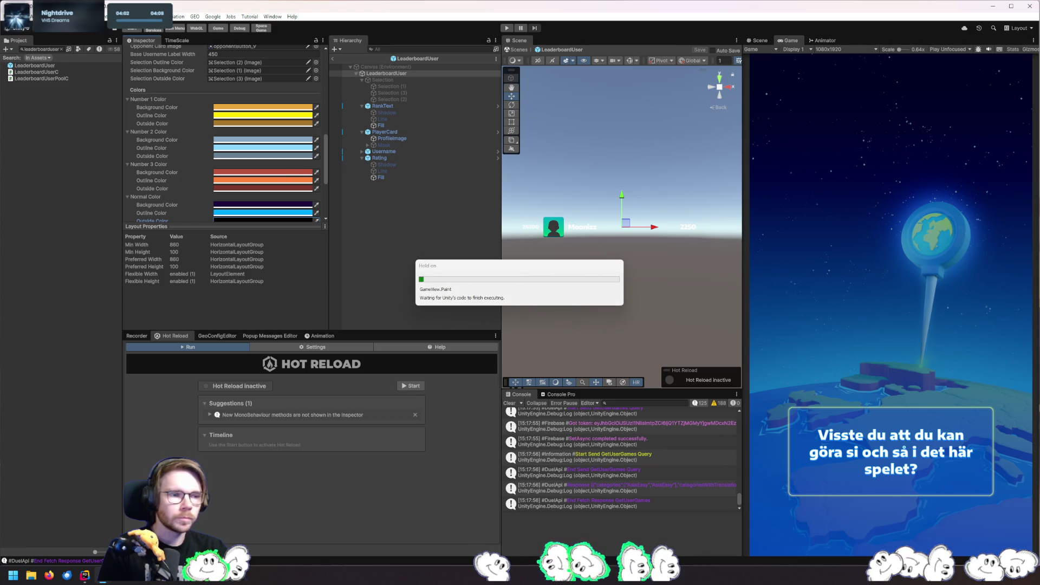
pyautogui.hotkey('alt', 'Tab')
pyautogui.scroll(15, 272, 268)
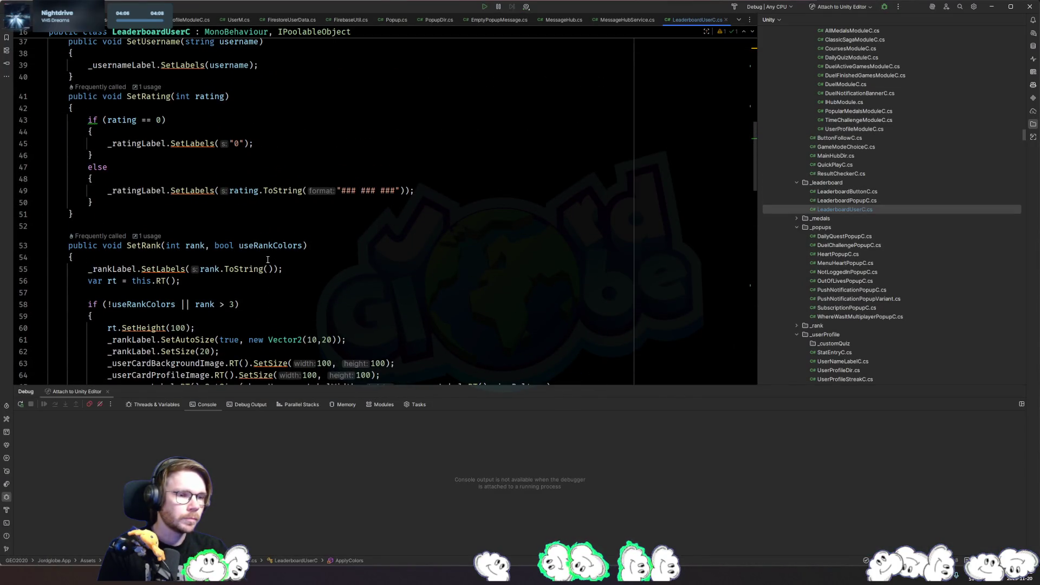
# In LeaderboardPopupC.cs, follow the SetRank call on line 335 to its declaration
pyautogui.keyDown('ctrl'); pyautogui.click(145, 247); pyautogui.keyUp('ctrl')
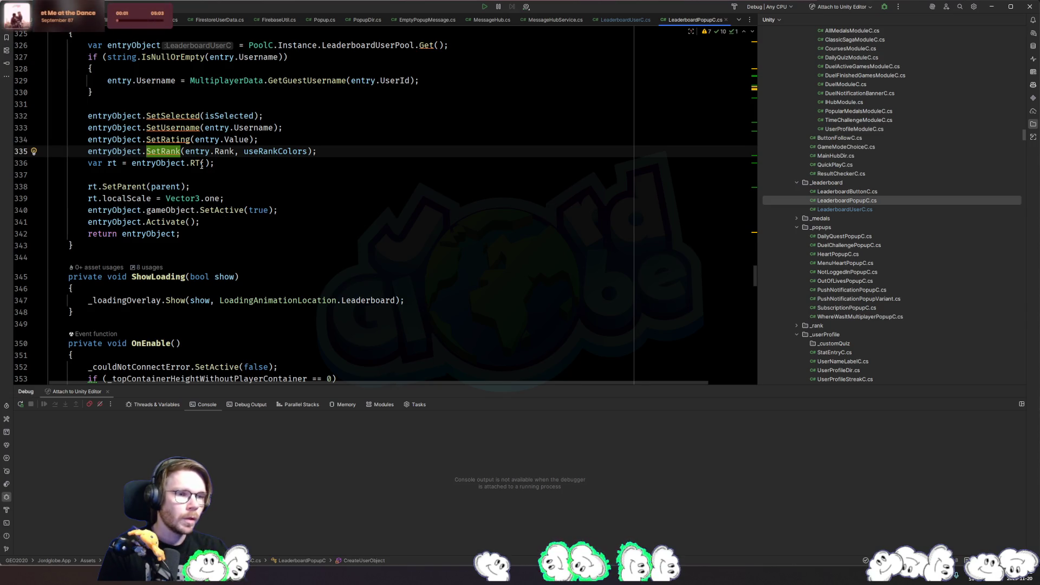
pyautogui.click(181, 152)
pyautogui.click(165, 154)
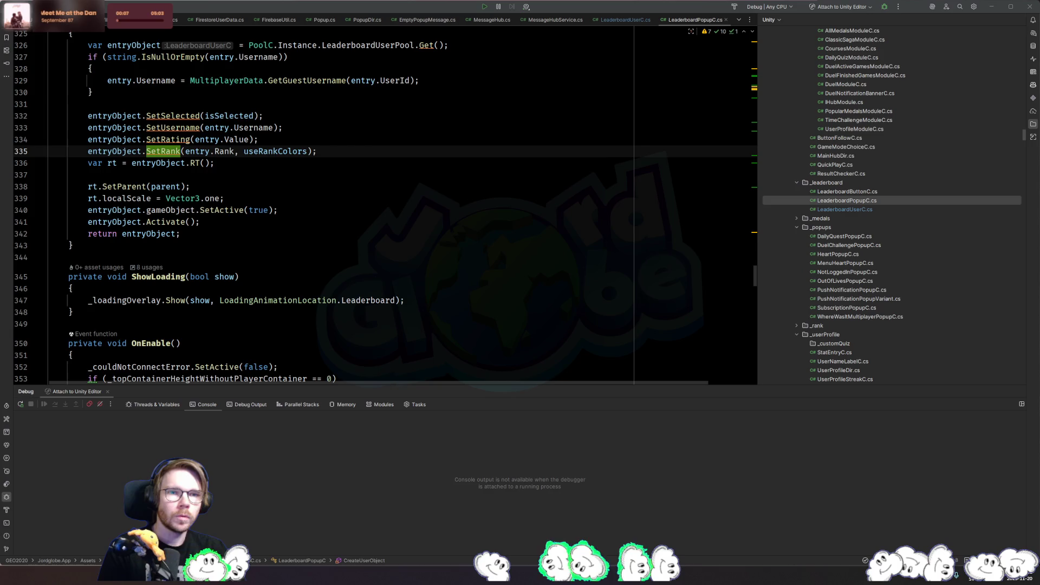
pyautogui.doubleClick(177, 152)
pyautogui.keyDown('ctrl'); pyautogui.click(176, 152); pyautogui.keyUp('ctrl')
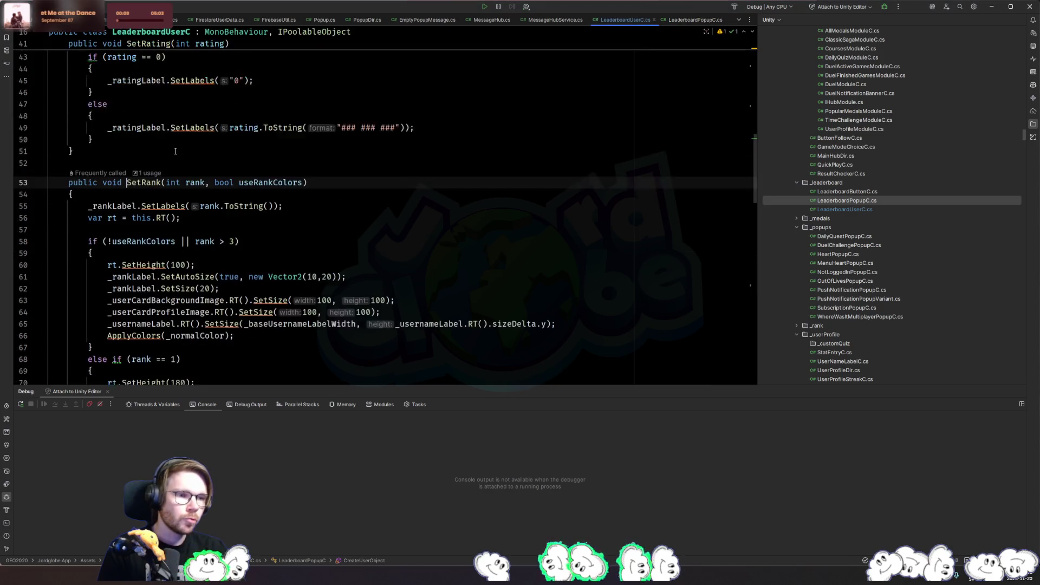
pyautogui.scroll(-4, 412, 245)
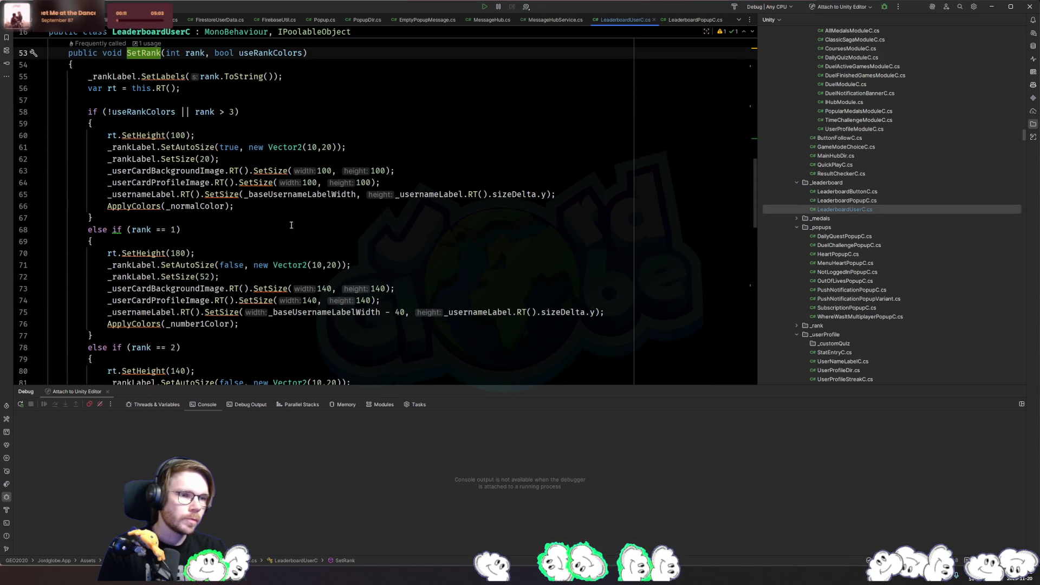
pyautogui.scroll(-5, 282, 152)
pyautogui.scroll(-2, 283, 152)
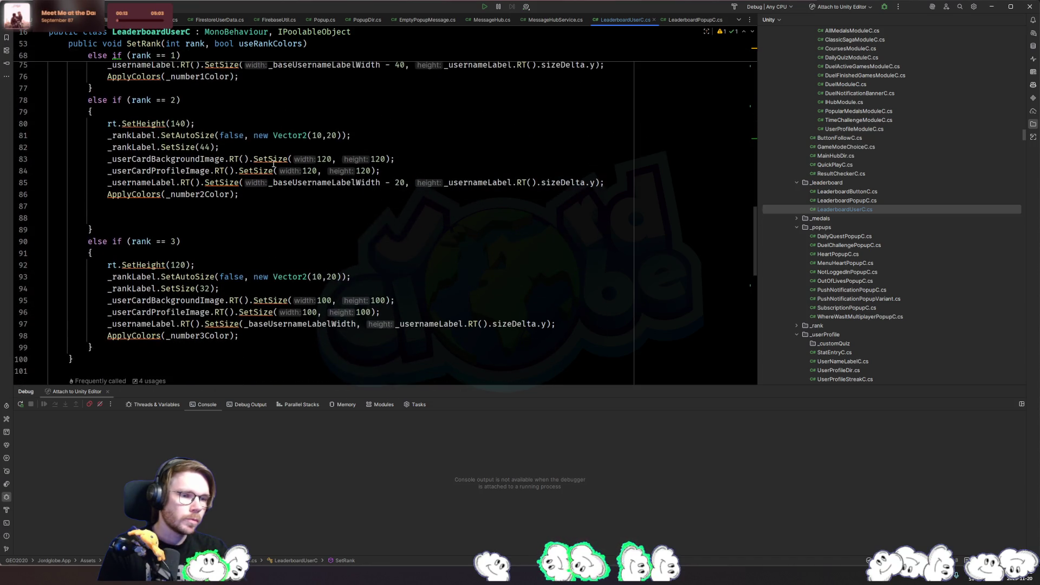
# Trace the uses of ApplyColors, useRankColors and the _normalColor argument
pyautogui.click(160, 335)
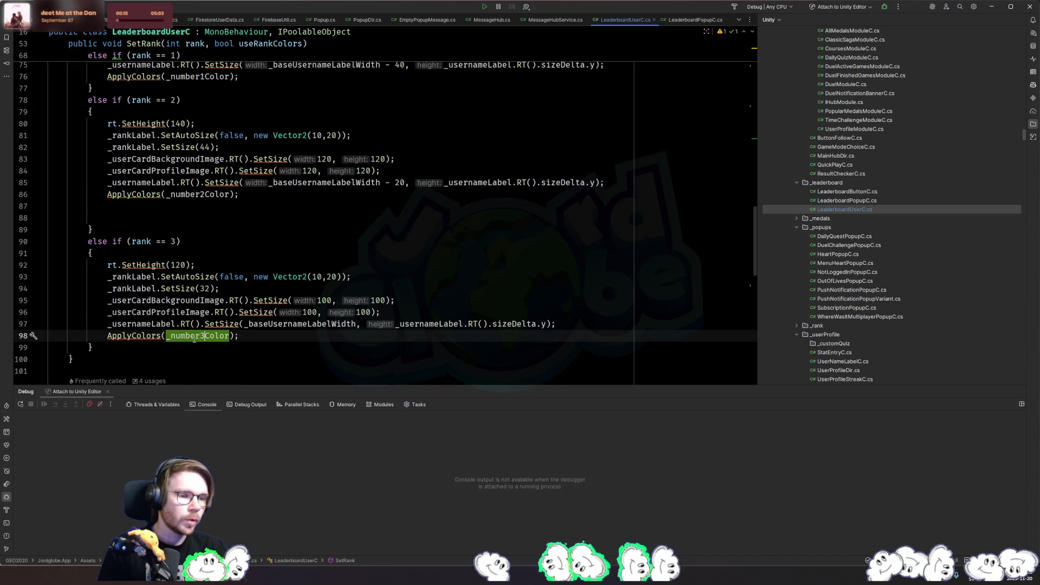
pyautogui.scroll(4, 137, 324)
pyautogui.scroll(2, 137, 323)
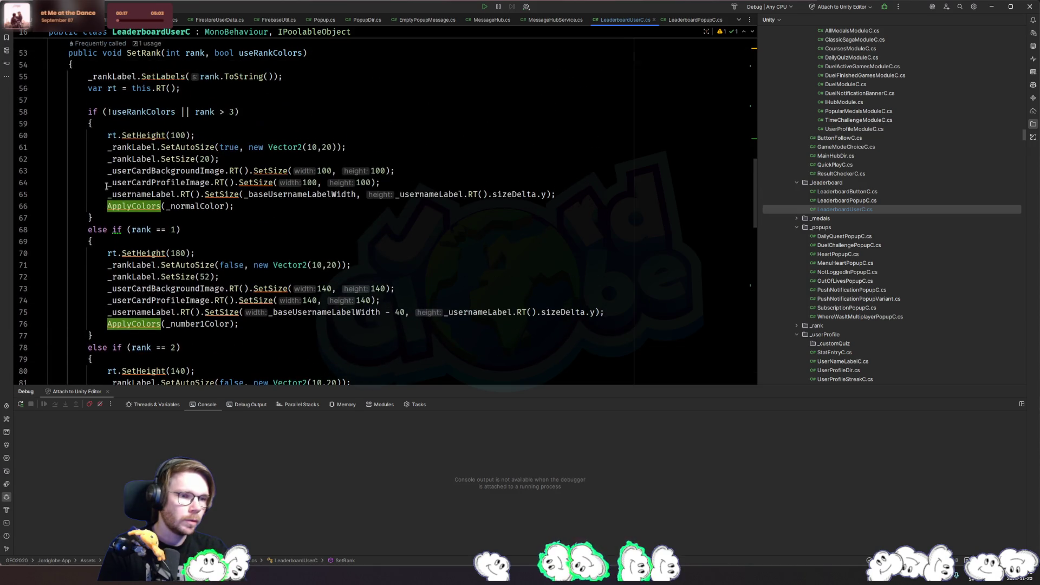
pyautogui.click(143, 111)
pyautogui.click(186, 206)
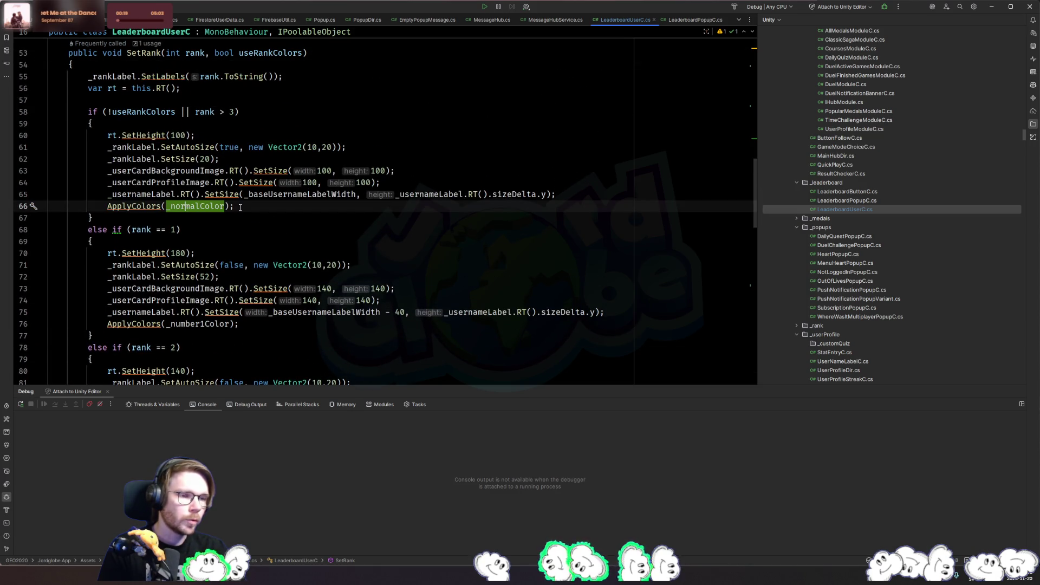
pyautogui.click(254, 209)
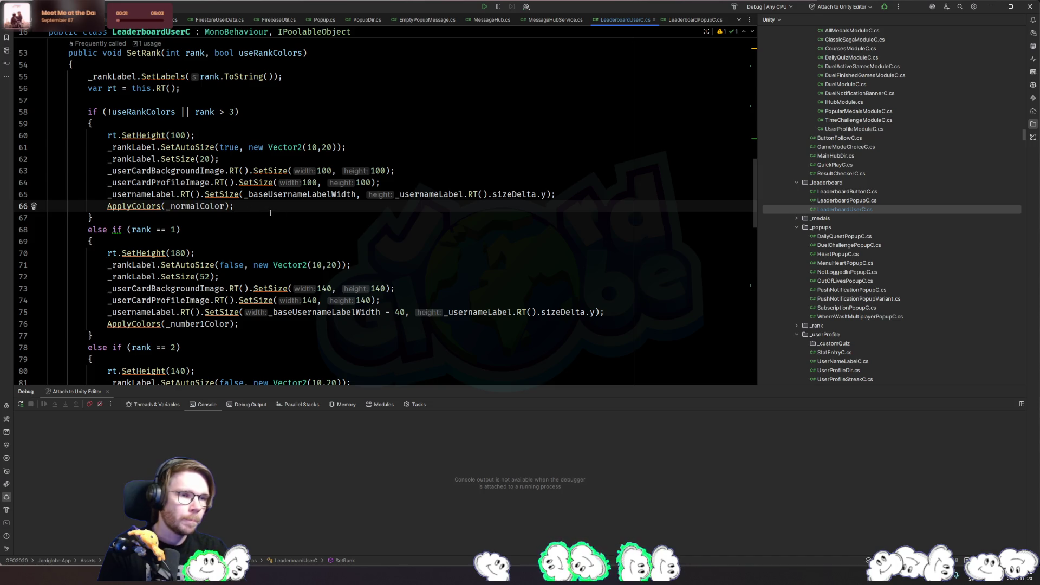
pyautogui.scroll(-15, 270, 213)
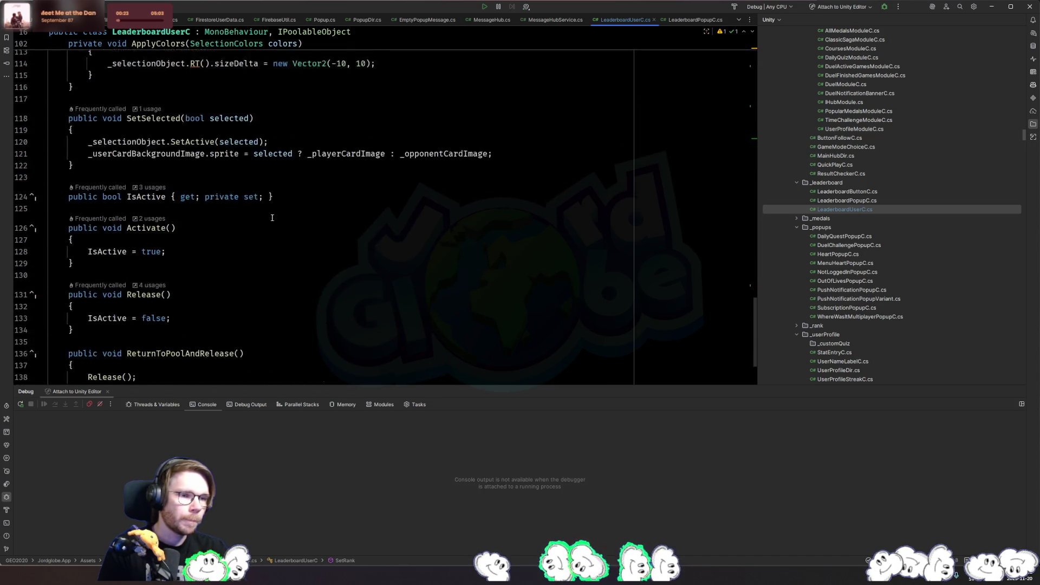
pyautogui.scroll(-2, 271, 217)
pyautogui.scroll(4, 272, 218)
# Check where _selectionObject, _playerCardImage and SetSelected are used, plus the guest username fallback
pyautogui.click(152, 226)
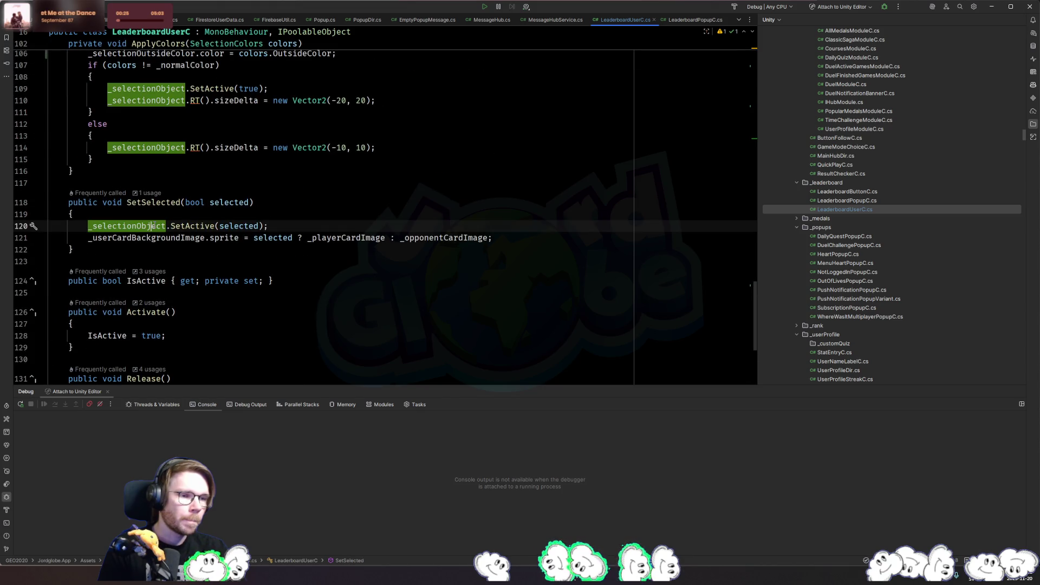
pyautogui.click(342, 238)
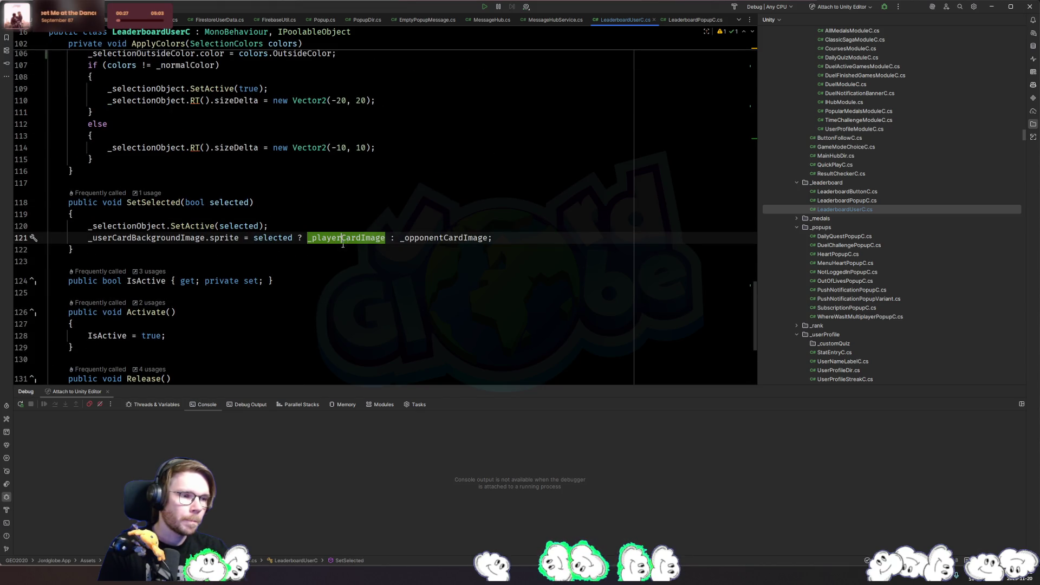
pyautogui.keyDown('ctrl'); pyautogui.click(162, 201); pyautogui.keyUp('ctrl')
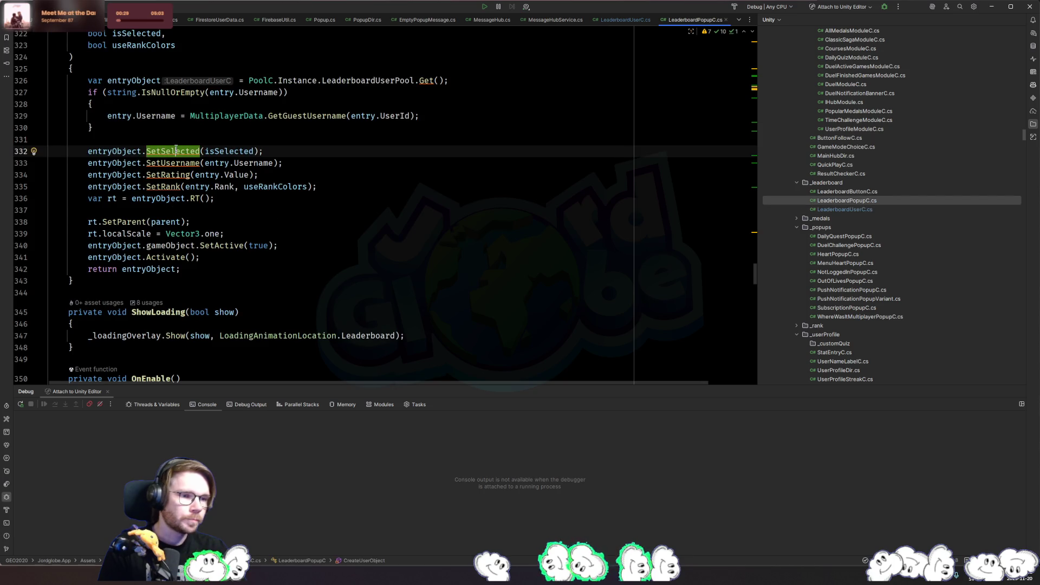
pyautogui.scroll(4, 432, 262)
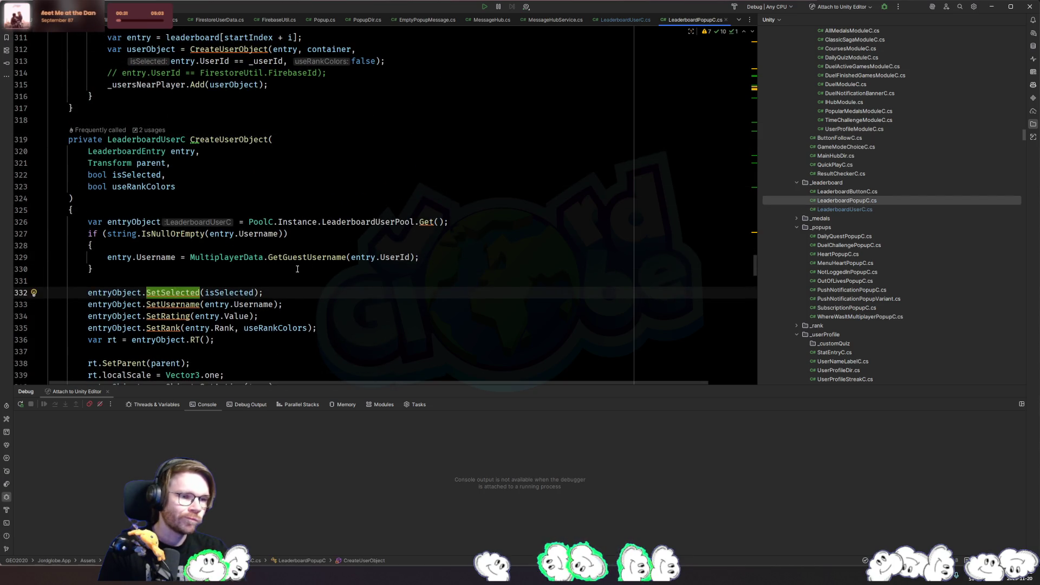
pyautogui.click(230, 270)
pyautogui.scroll(-2, 164, 278)
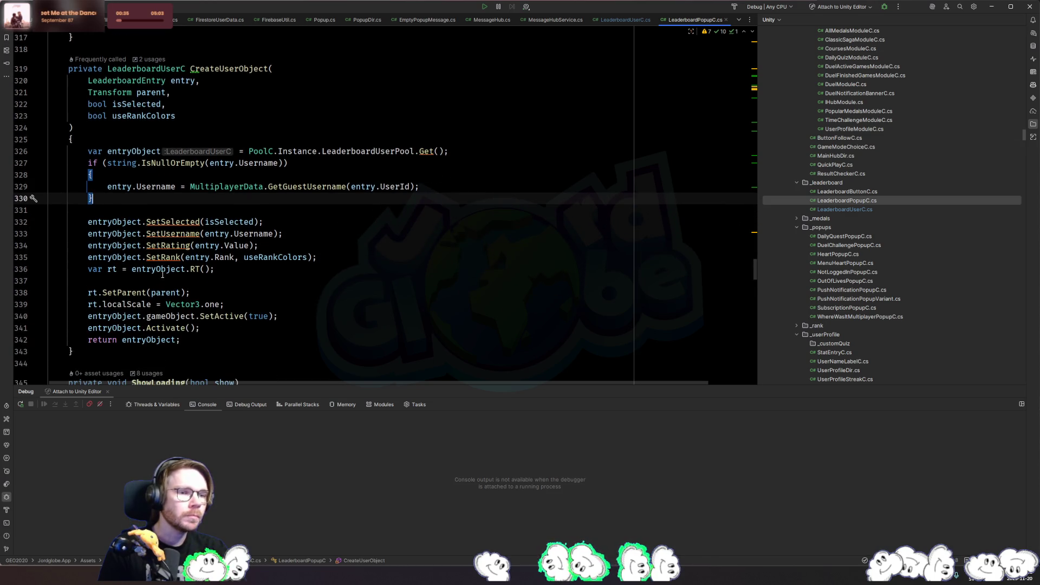
# Find the CreateUserObject callers and read the CreatePlayerList method
pyautogui.click(243, 68)
pyautogui.scroll(15, 344, 272)
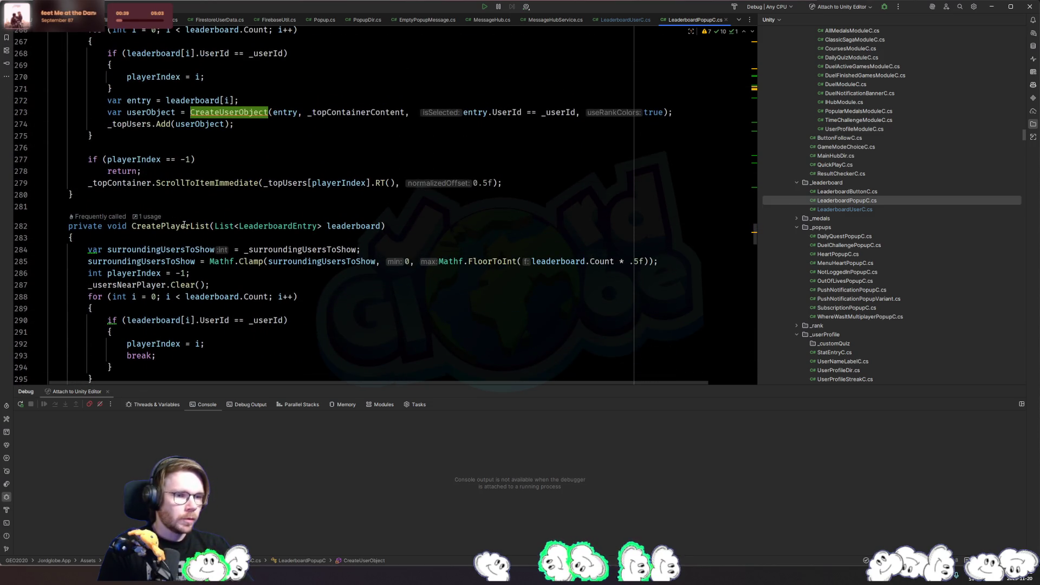
pyautogui.click(186, 226)
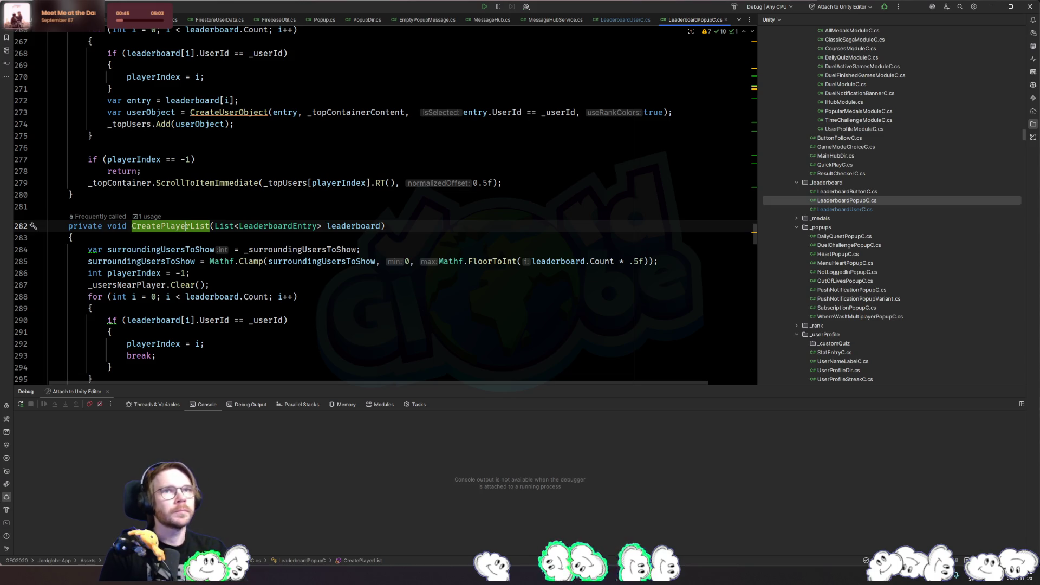
# Run the game in Unity and open the leaderboard popup
pyautogui.hotkey('alt', 'Tab')
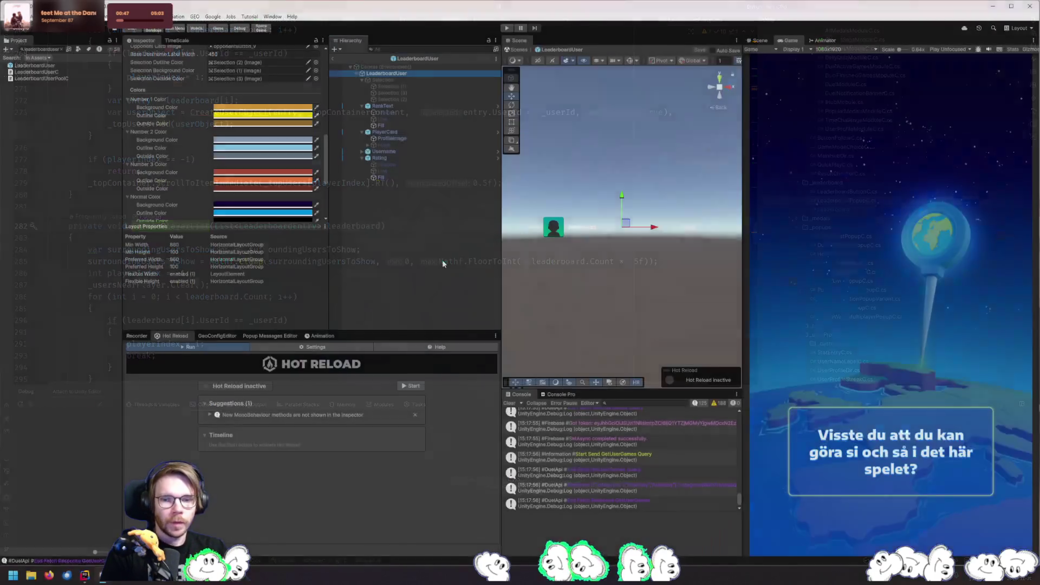
pyautogui.click(507, 29)
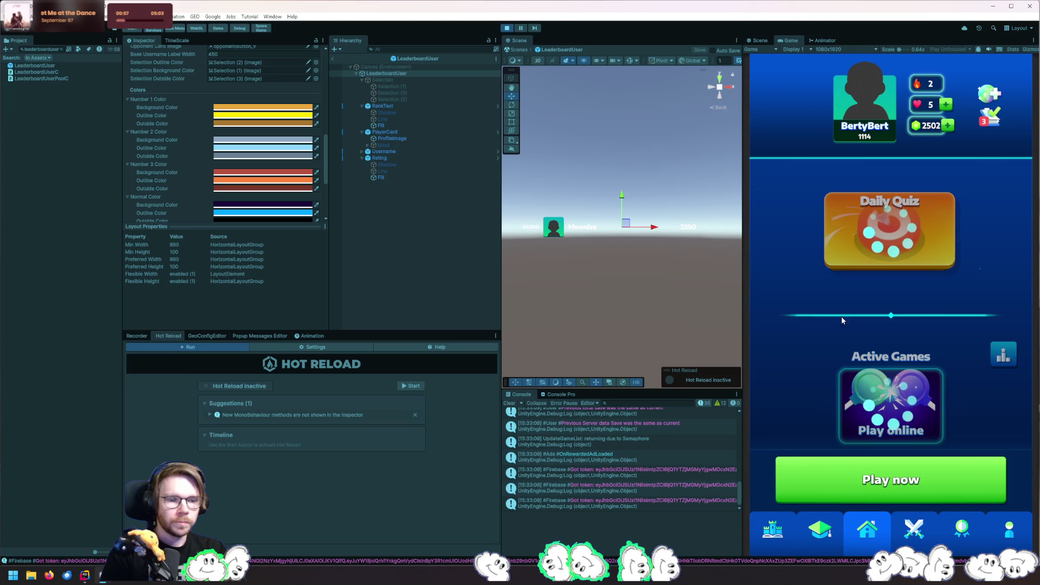
pyautogui.click(1003, 358)
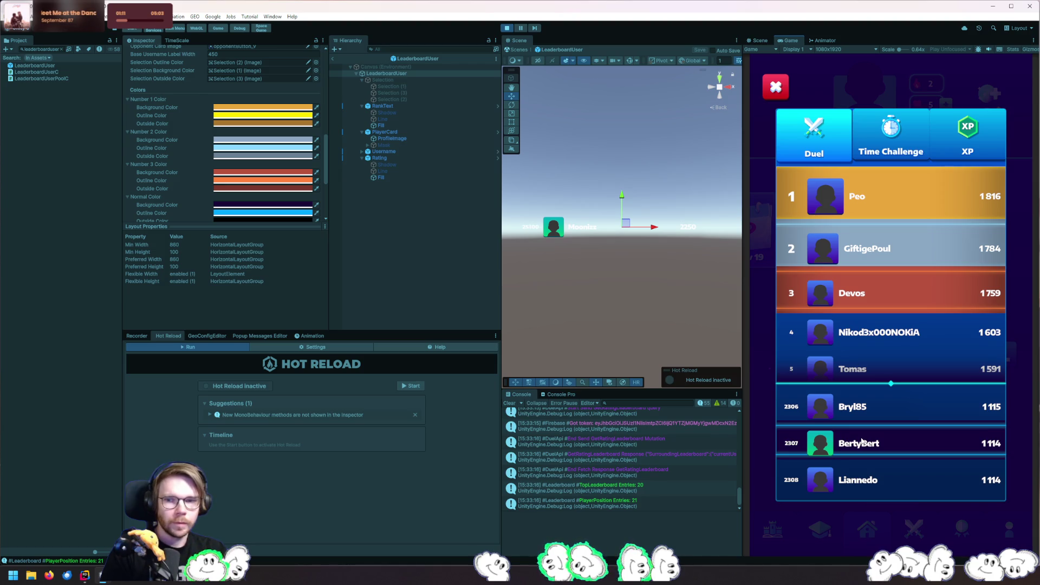
# Switch the leaderboard to Time Challenge, then back to Duel rankings
pyautogui.moveTo(882, 410); pyautogui.dragTo(905, 177)
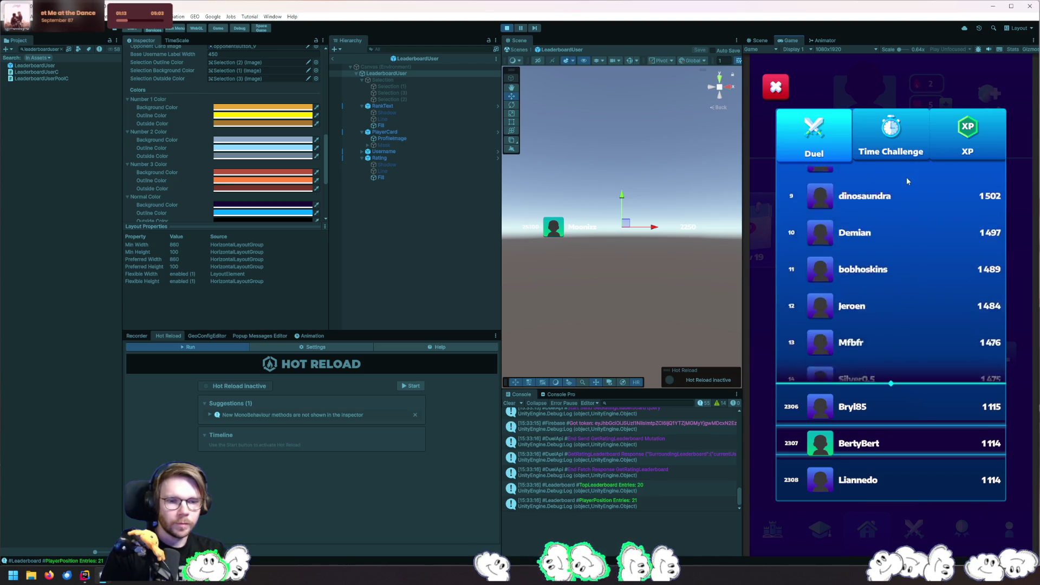
pyautogui.click(905, 152)
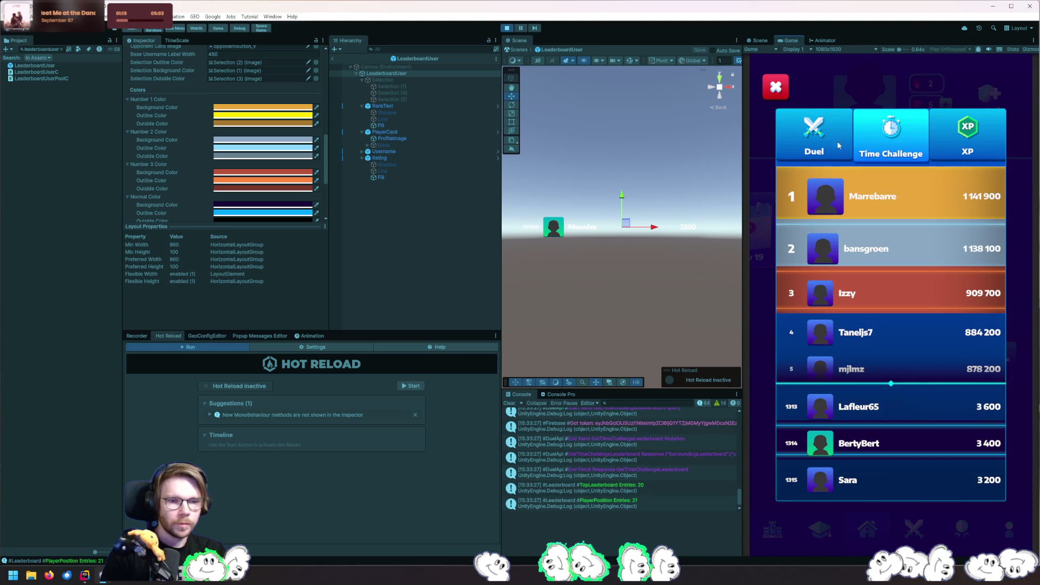
pyautogui.click(838, 146)
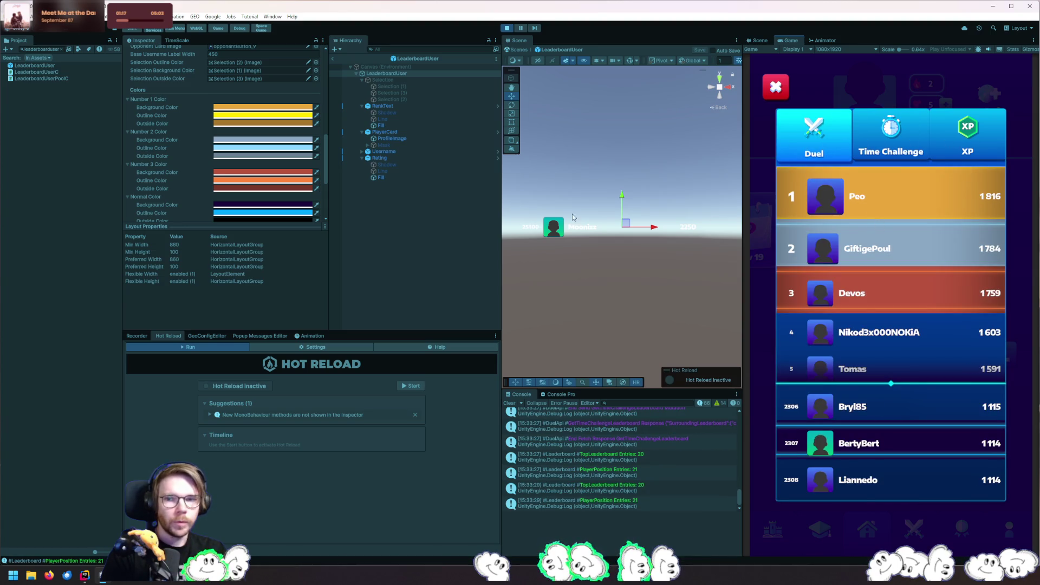
pyautogui.click(394, 99)
# Set the first entry's Selection (1) outline Top and Bottom offsets to 0
pyautogui.click(333, 59)
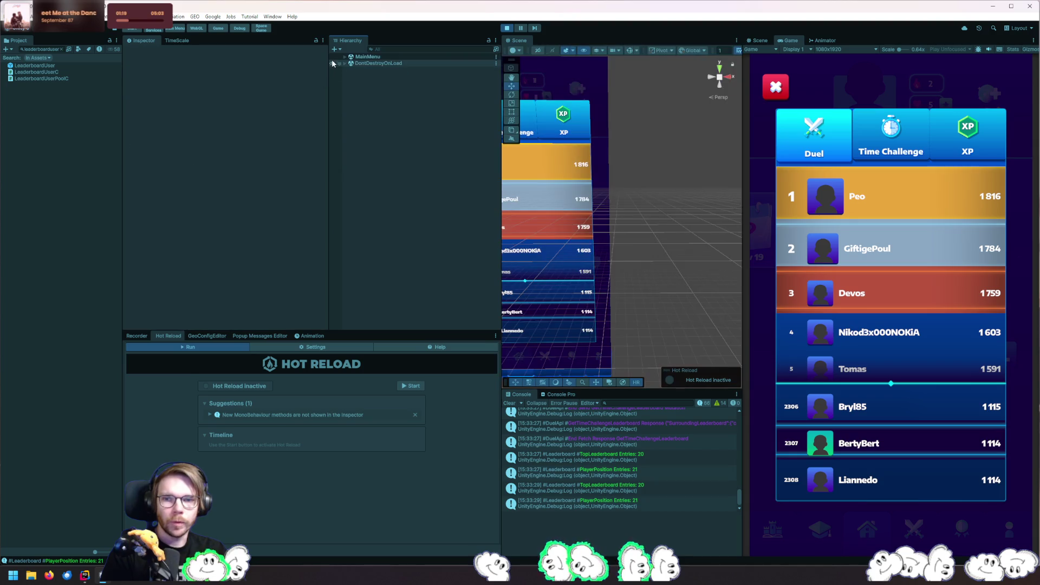
pyautogui.rightClick(549, 166)
pyautogui.moveTo(594, 182)
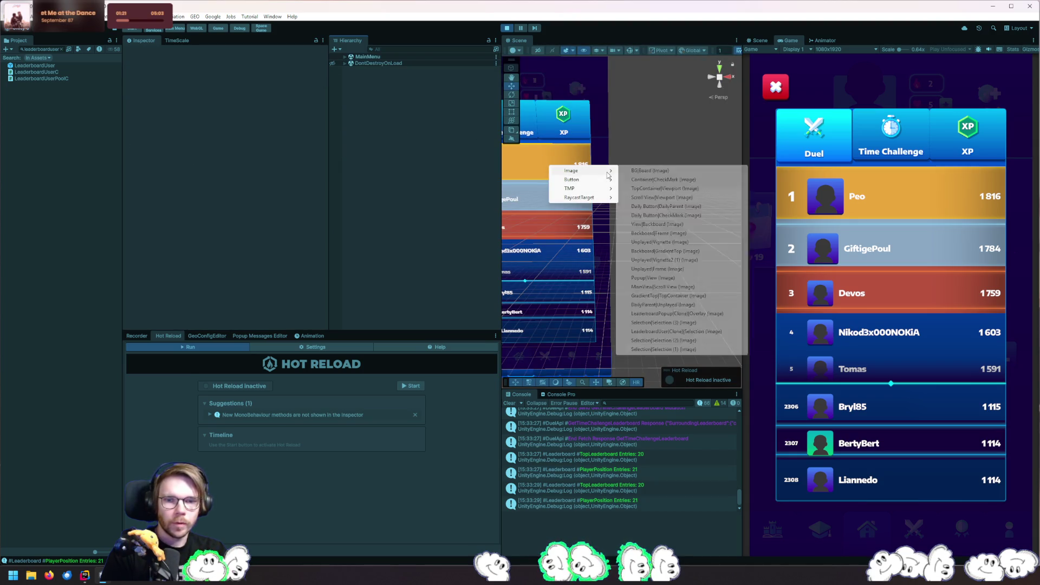
pyautogui.click(685, 346)
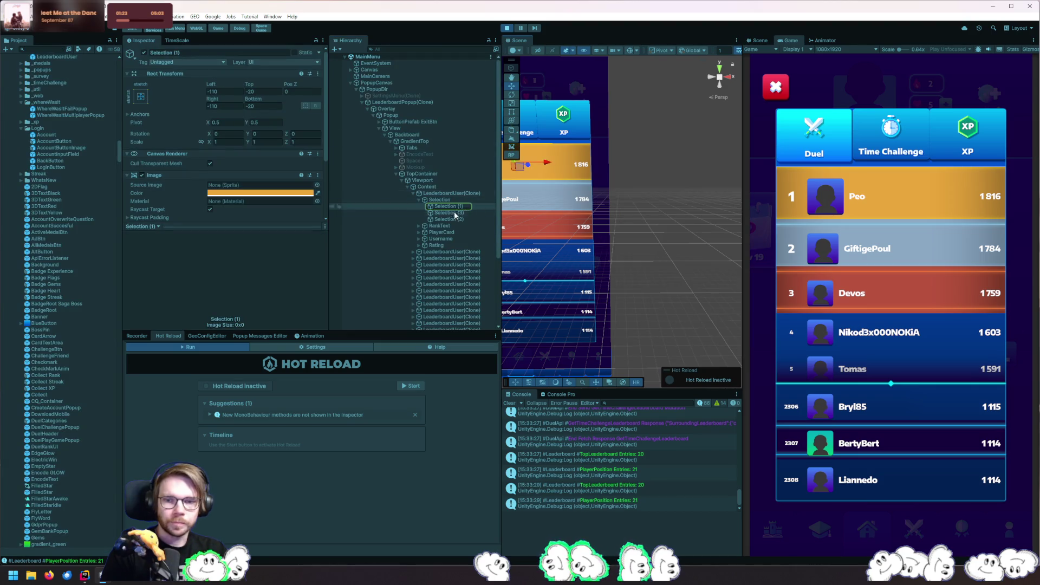
pyautogui.scroll(-3, 256, 211)
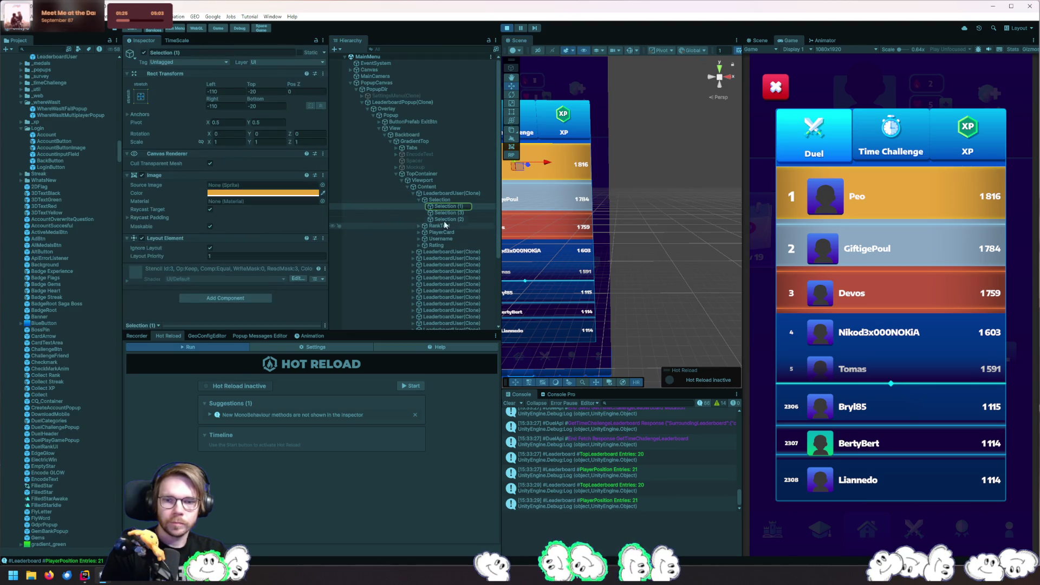
pyautogui.click(453, 213)
pyautogui.click(459, 219)
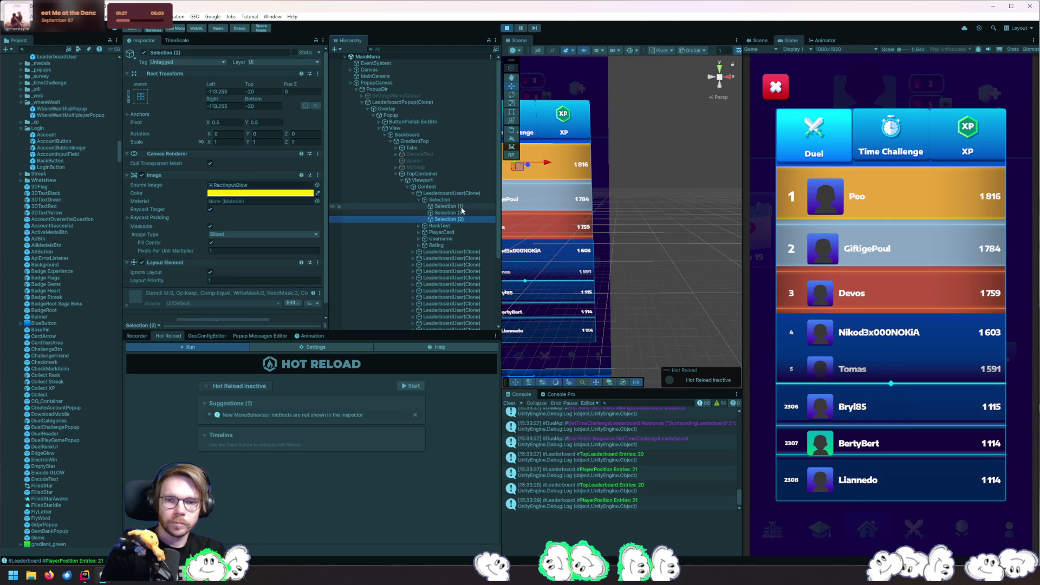
pyautogui.click(460, 206)
pyautogui.click(260, 91)
pyautogui.write('0')
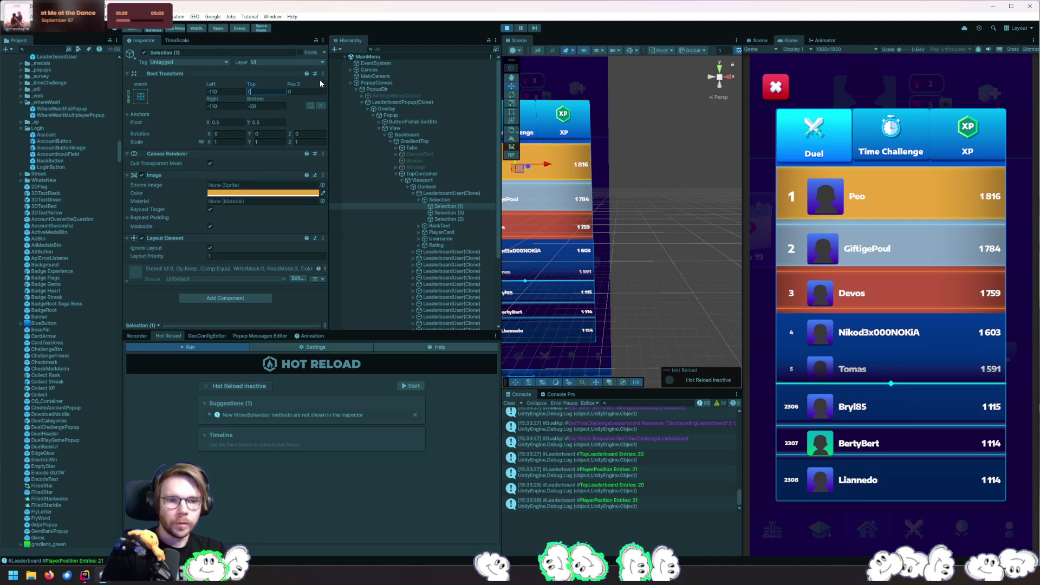
pyautogui.press('Tab')
pyautogui.press('Tab')
pyautogui.write('0')
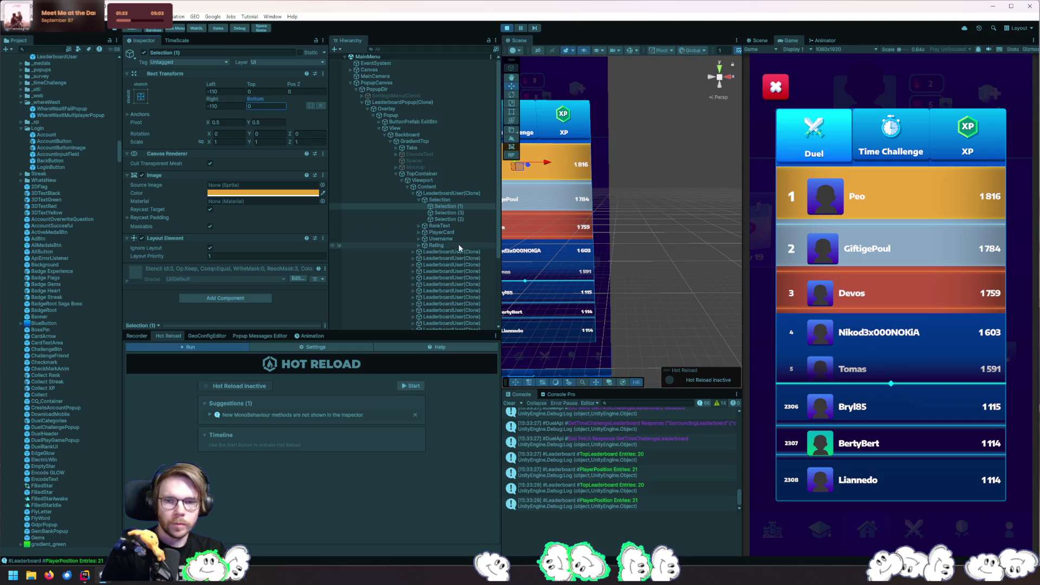
# Set the second entry's Selection (1) outline Bottom offset to 0
pyautogui.click(415, 252)
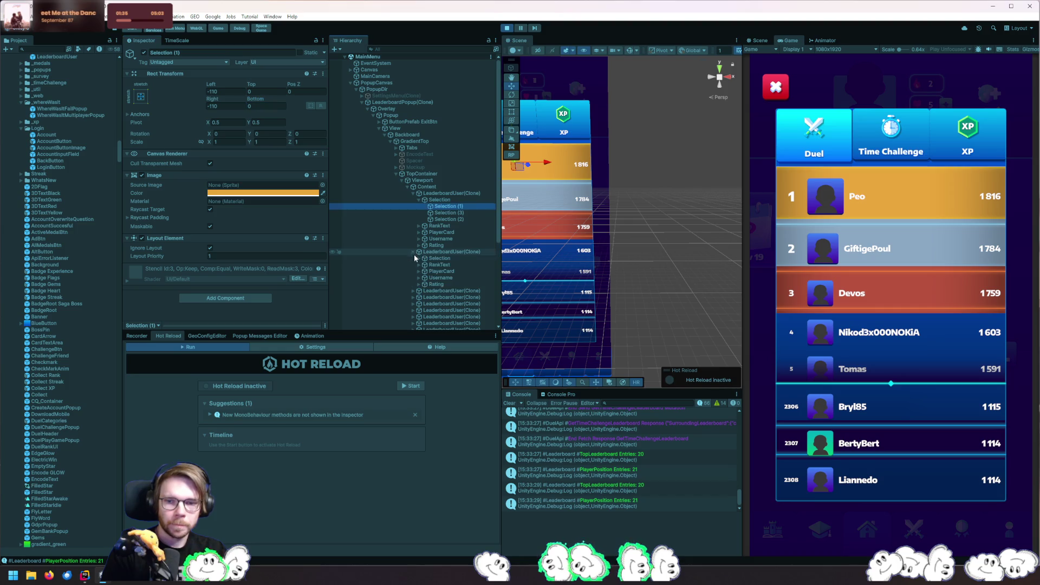
pyautogui.click(415, 291)
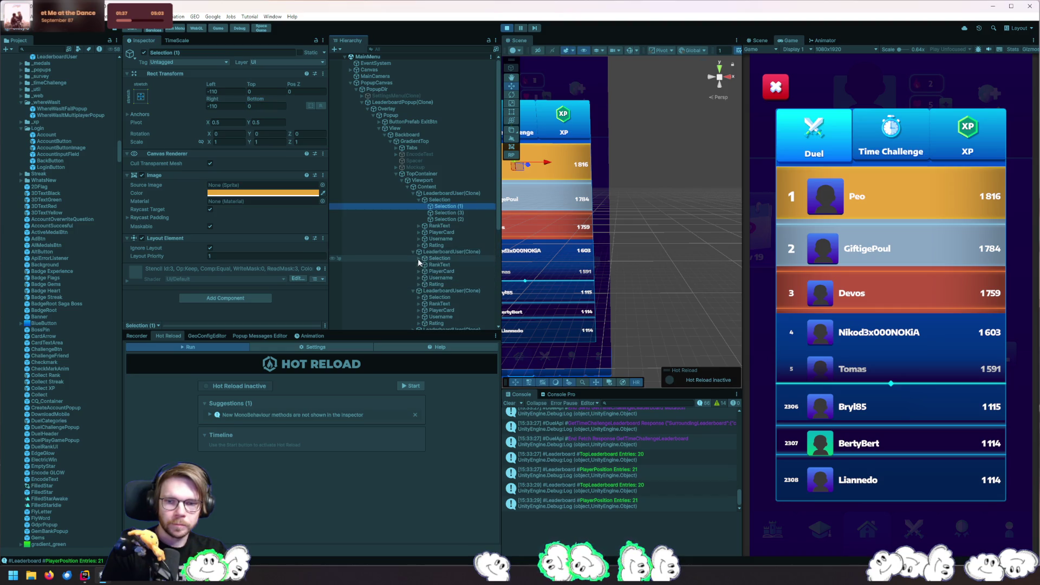
pyautogui.click(418, 259)
pyautogui.scroll(-3, 418, 259)
pyautogui.click(418, 243)
pyautogui.click(445, 191)
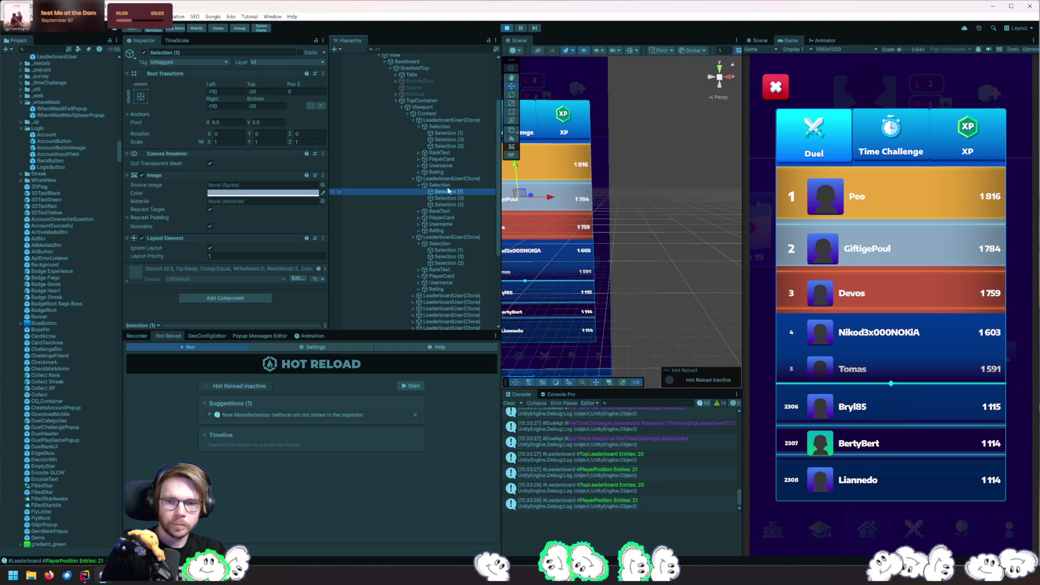
pyautogui.click(265, 91)
pyautogui.press('Tab')
pyautogui.press('Tab')
pyautogui.press('Tab')
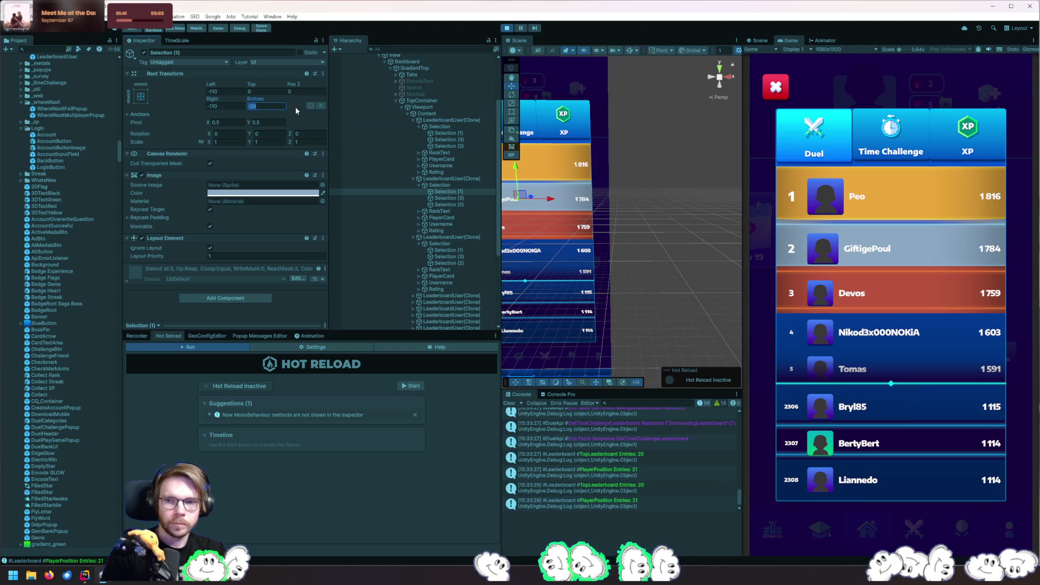
pyautogui.write('0')
# Set the third entry's Selection (1) outline Top and Bottom offsets to 0
pyautogui.click(451, 205)
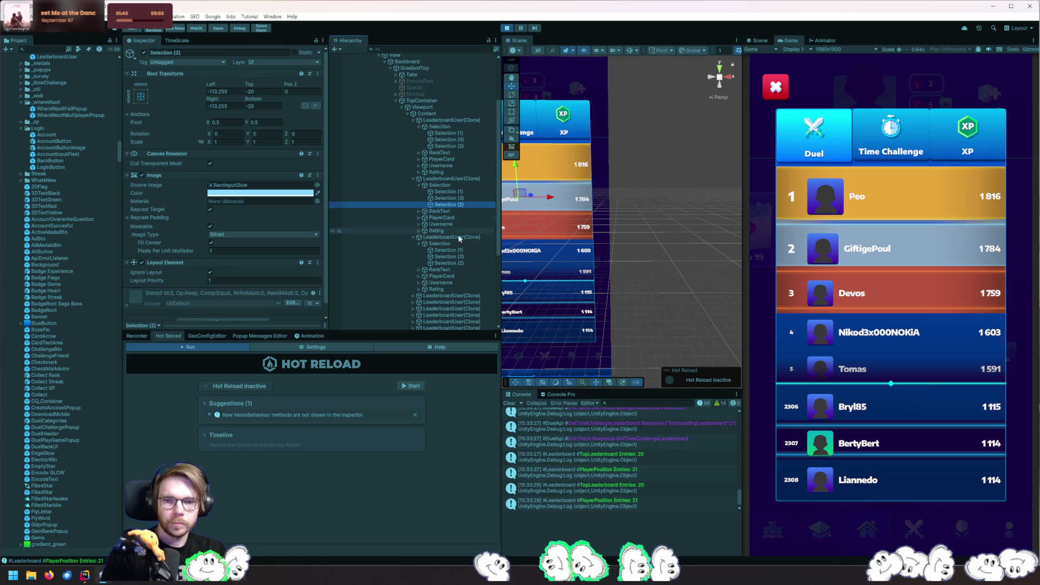
pyautogui.click(446, 249)
pyautogui.click(267, 92)
pyautogui.write('0')
pyautogui.press('Tab')
pyautogui.press('Tab')
pyautogui.press('Tab')
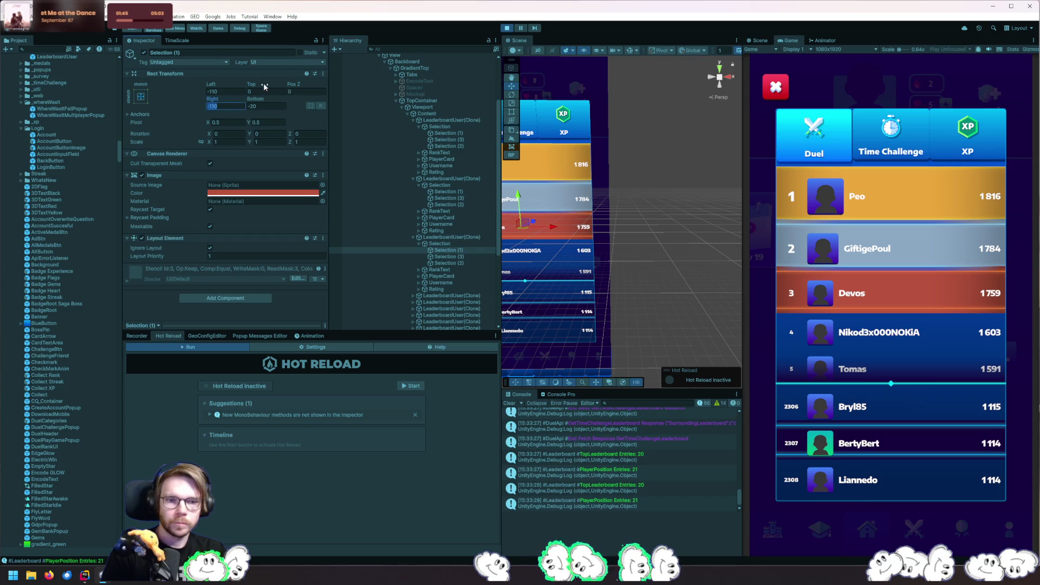
pyautogui.write('0')
# Set Top and Bottom to 0 on the Selection (3) outlines of three entries together
pyautogui.click(462, 263)
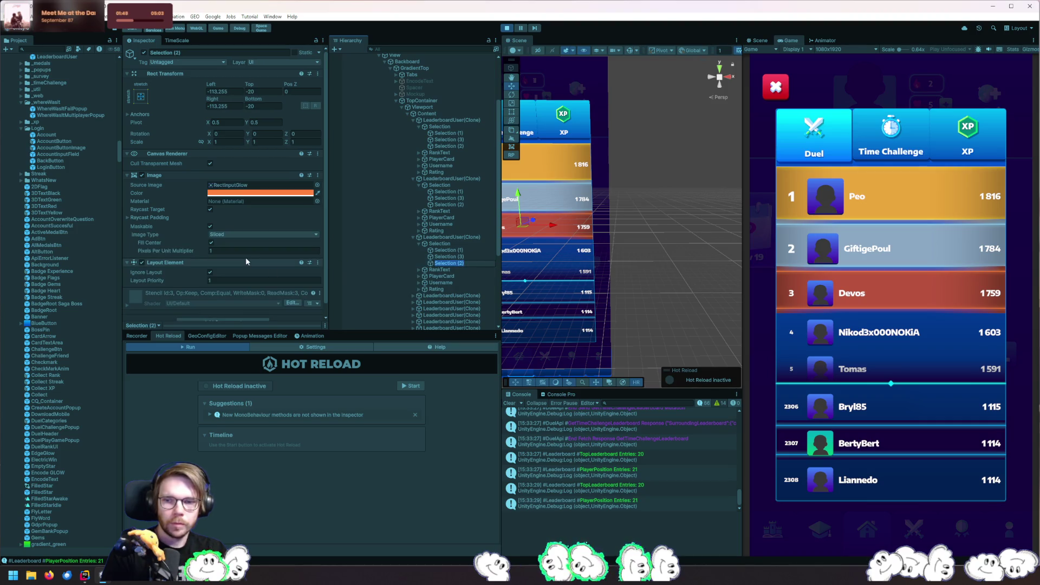
pyautogui.click(445, 249)
pyautogui.click(462, 256)
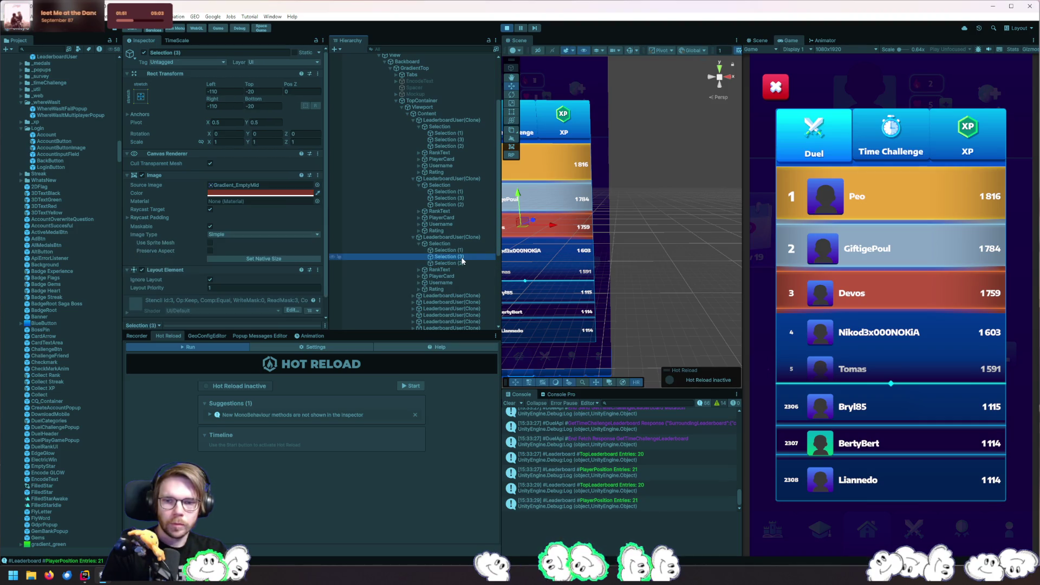
pyautogui.keyDown('ctrl'); pyautogui.click(460, 198); pyautogui.keyUp('ctrl')
pyautogui.keyDown('ctrl'); pyautogui.click(462, 141); pyautogui.keyUp('ctrl')
pyautogui.click(270, 93)
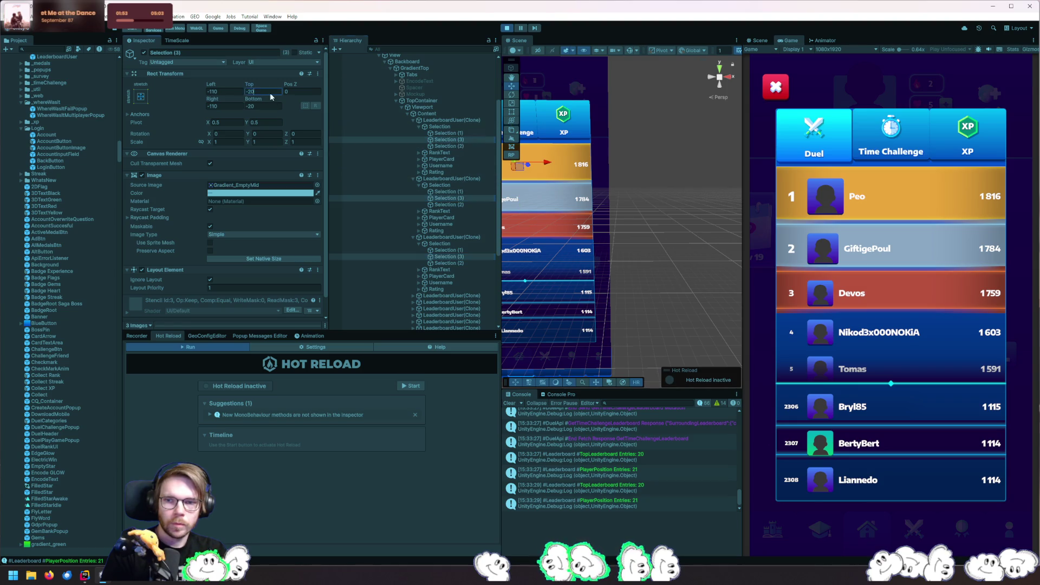
pyautogui.write('0')
pyautogui.press('Tab')
pyautogui.press('Tab')
pyautogui.write('0')
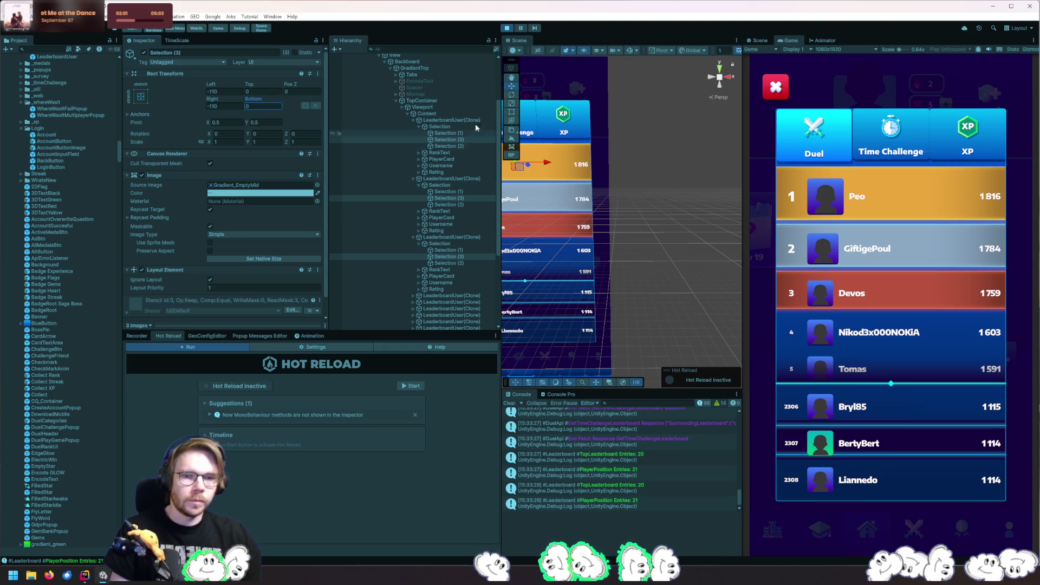
# Stop the game, open the LeaderboardUser prefab, and zero Selection (1) and (3) Top offsets
pyautogui.click(507, 29)
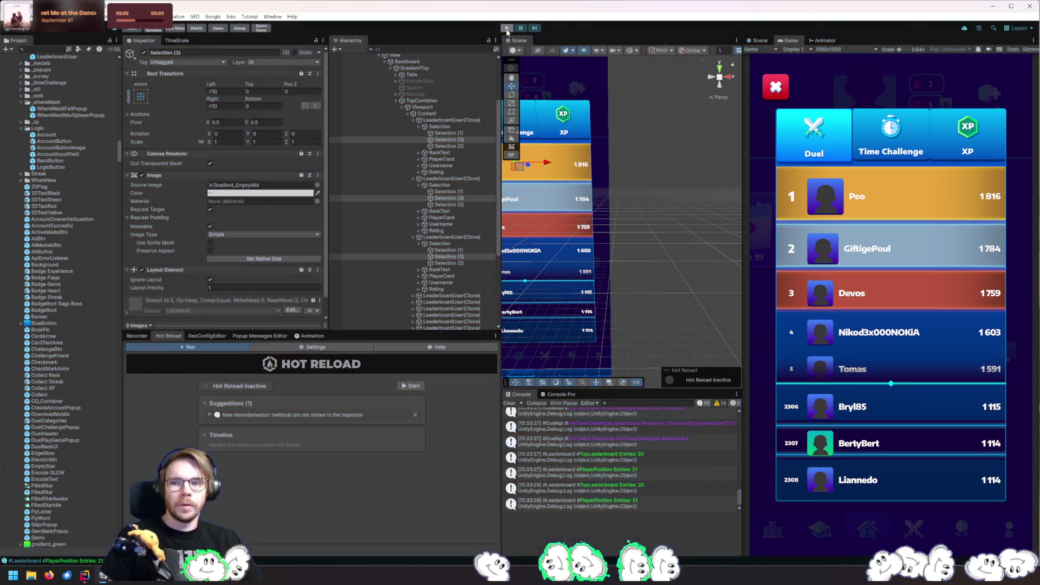
pyautogui.doubleClick(74, 57)
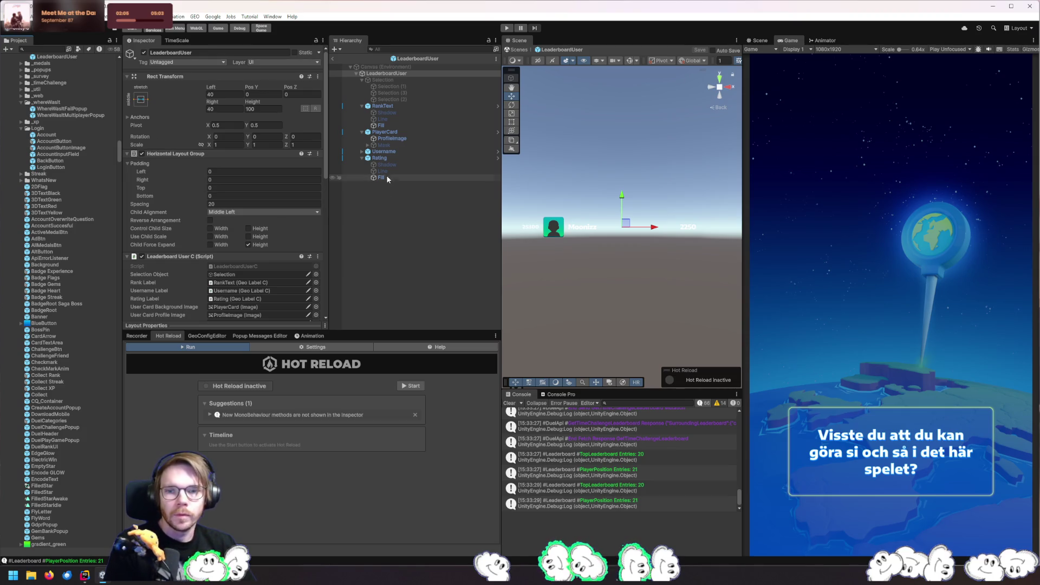
pyautogui.click(400, 93)
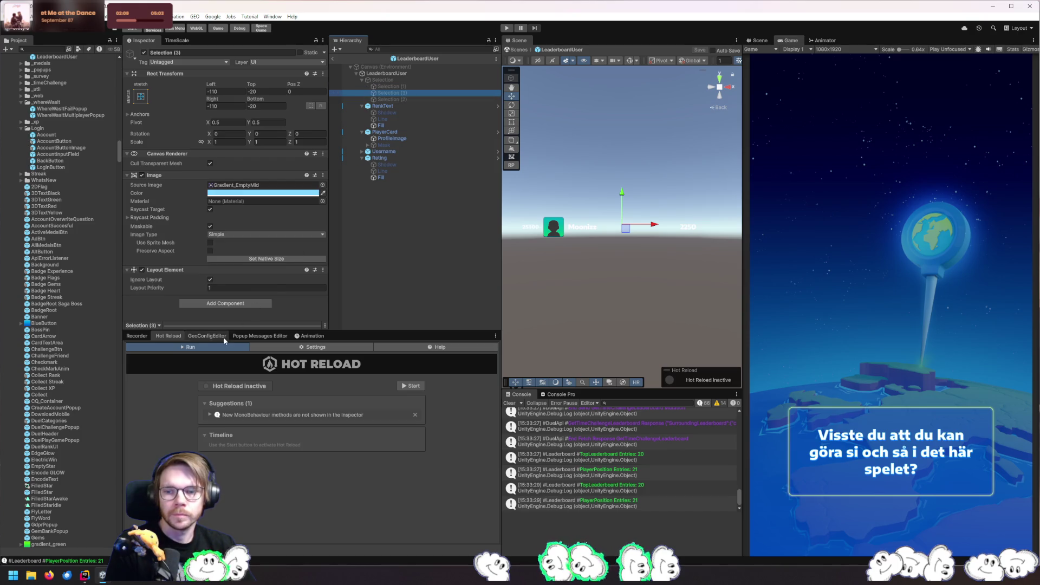
pyautogui.click(271, 326)
pyautogui.keyDown('ctrl'); pyautogui.click(399, 87); pyautogui.keyUp('ctrl')
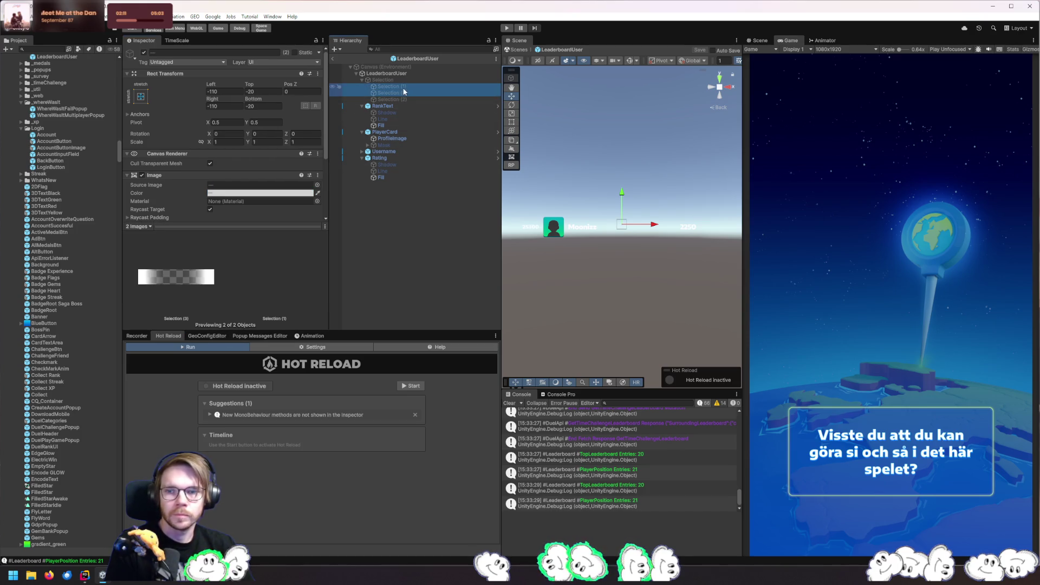
pyautogui.click(260, 92)
pyautogui.write('0')
pyautogui.press('Tab')
pyautogui.press('Tab')
pyautogui.press('Tab')
# Finish the Bottom offset of 0, run the game, open the leaderboard popup, and select the Selection object
pyautogui.write('0')
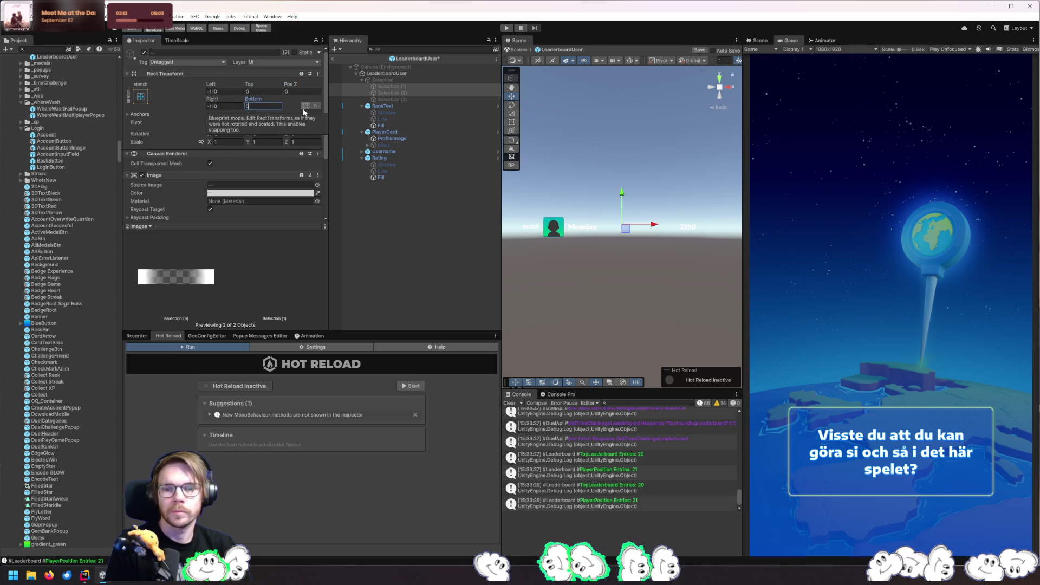
pyautogui.click(506, 28)
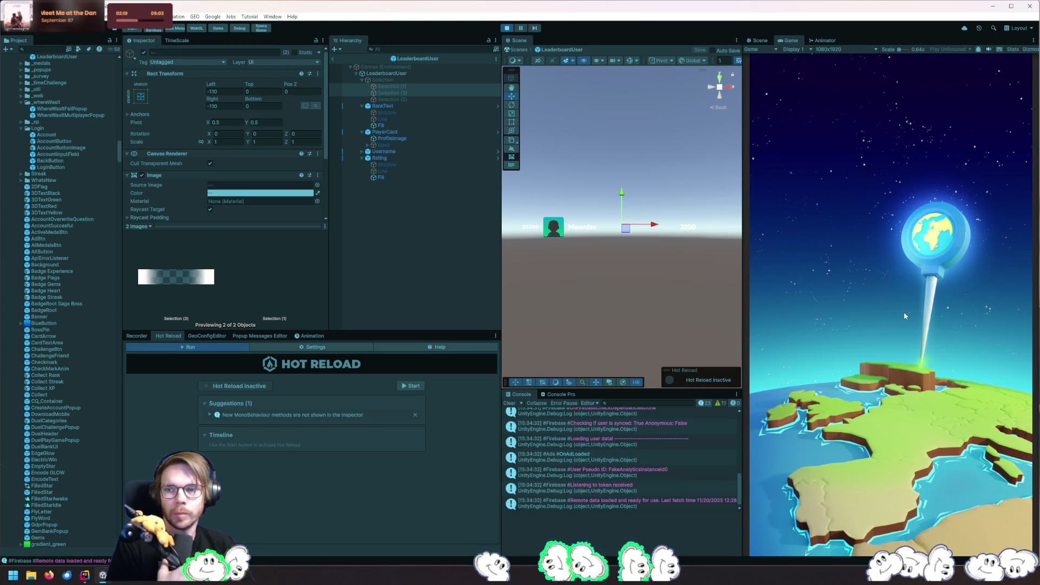
pyautogui.scroll(2, 97, 183)
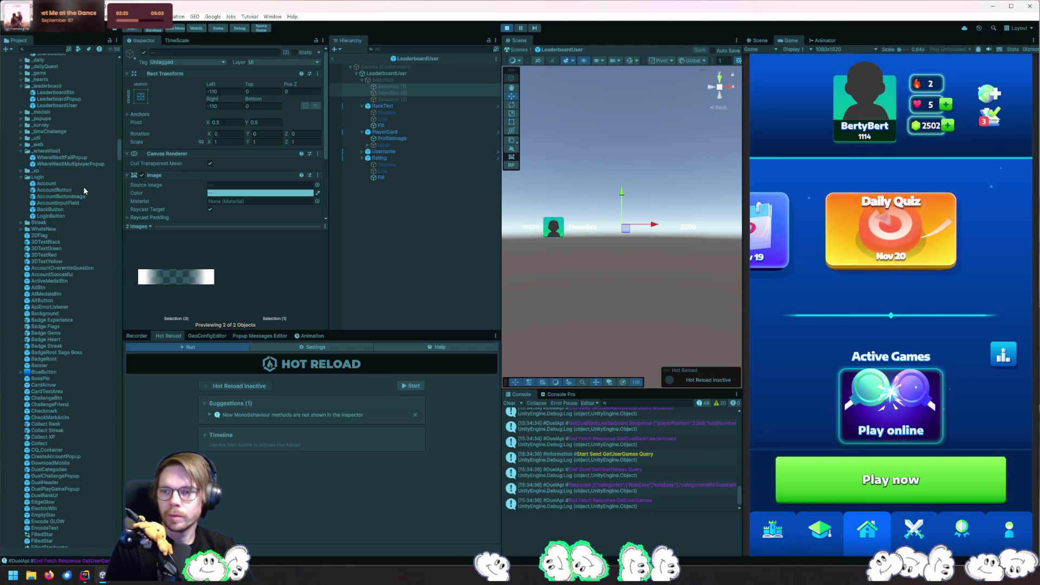
pyautogui.click(1003, 352)
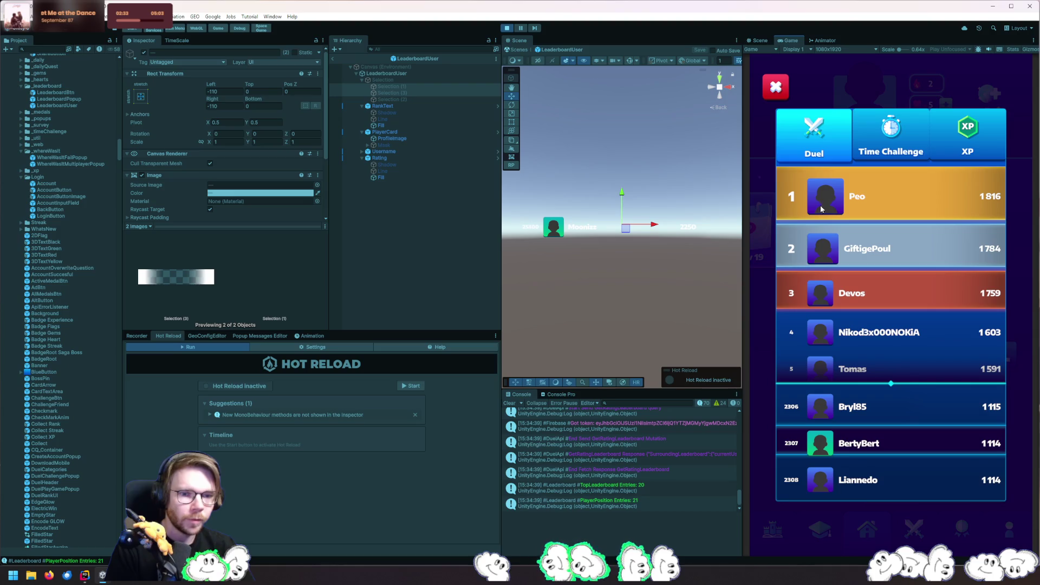
pyautogui.moveTo(399, 79); pyautogui.dragTo(389, 73)
# Set the LeaderboardUser Horizontal Layout Group Child Alignment to Upper Left
pyautogui.click(389, 75)
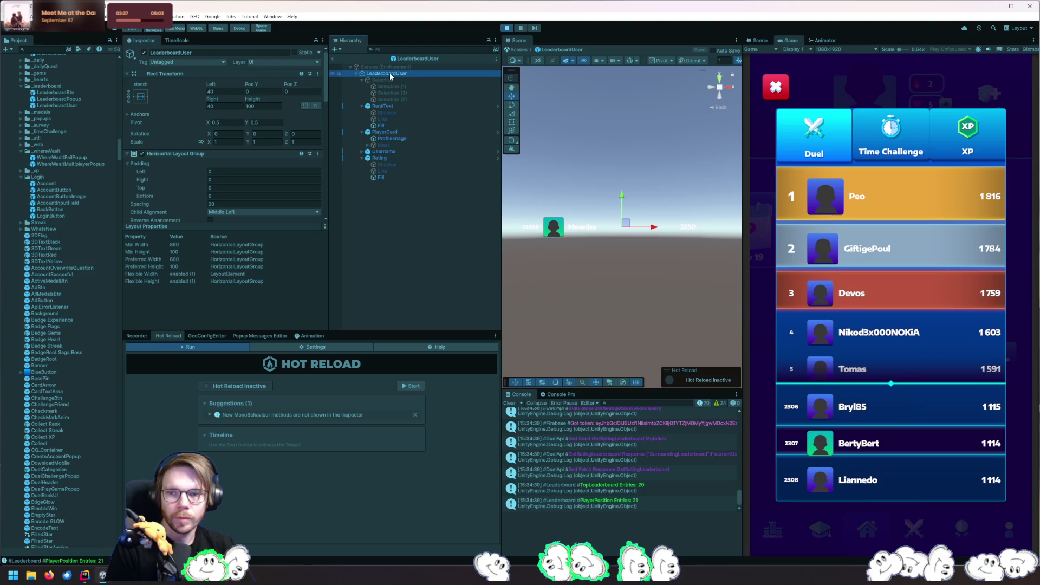
pyautogui.click(390, 65)
pyautogui.click(385, 74)
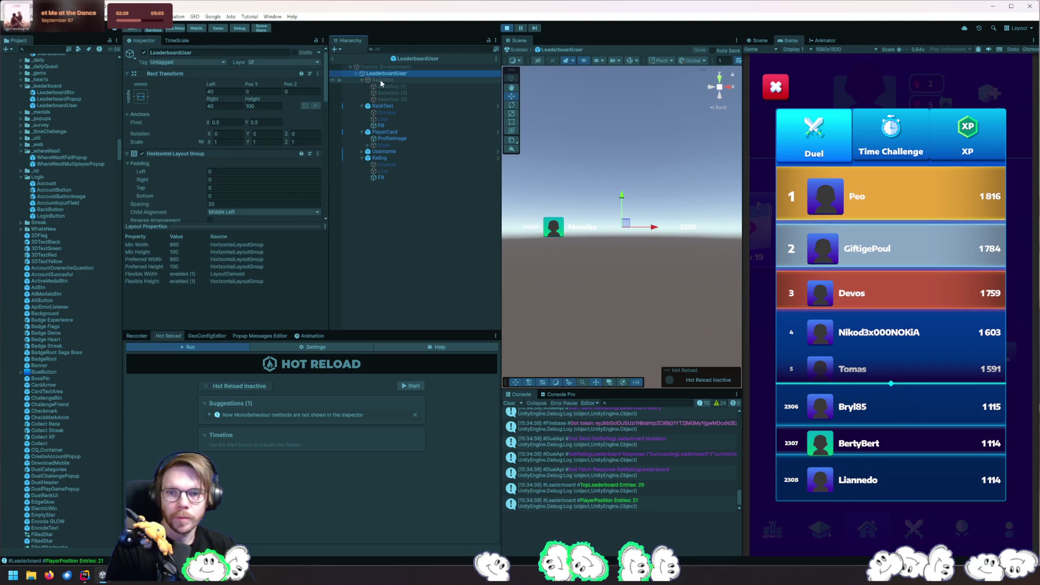
pyautogui.click(362, 80)
pyautogui.click(378, 88)
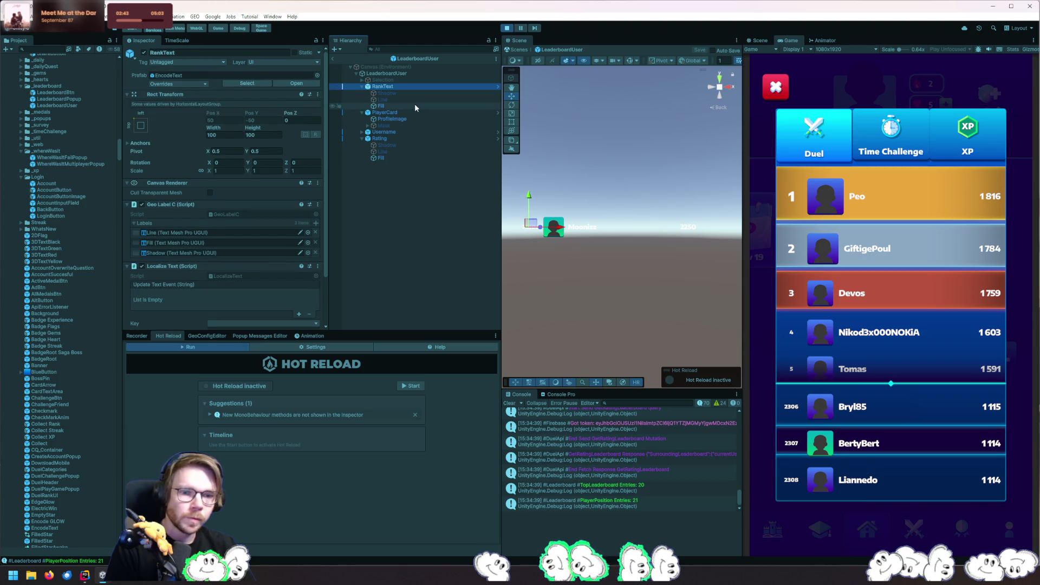
pyautogui.click(377, 74)
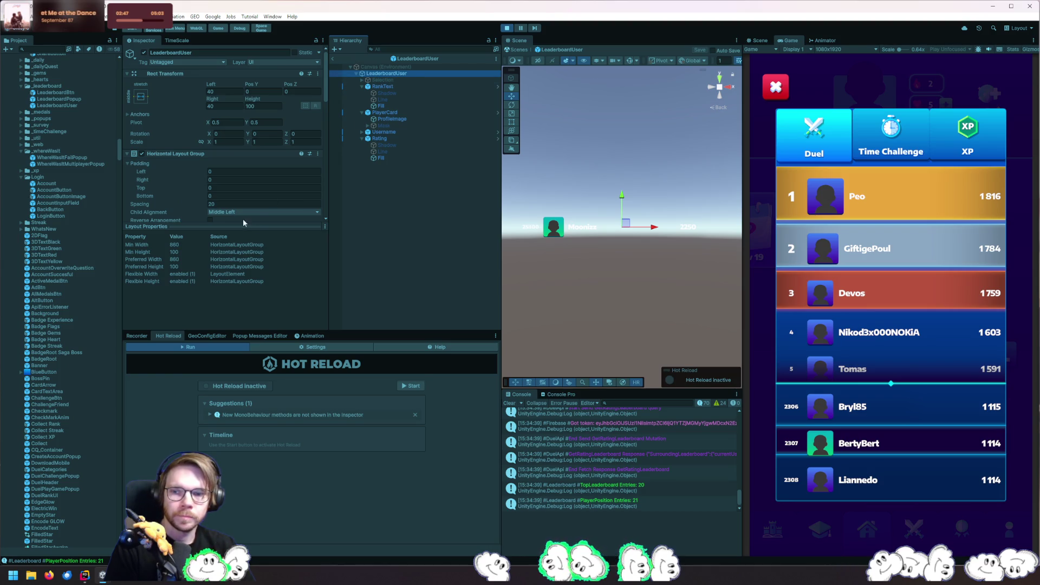
pyautogui.click(263, 228)
pyautogui.click(257, 224)
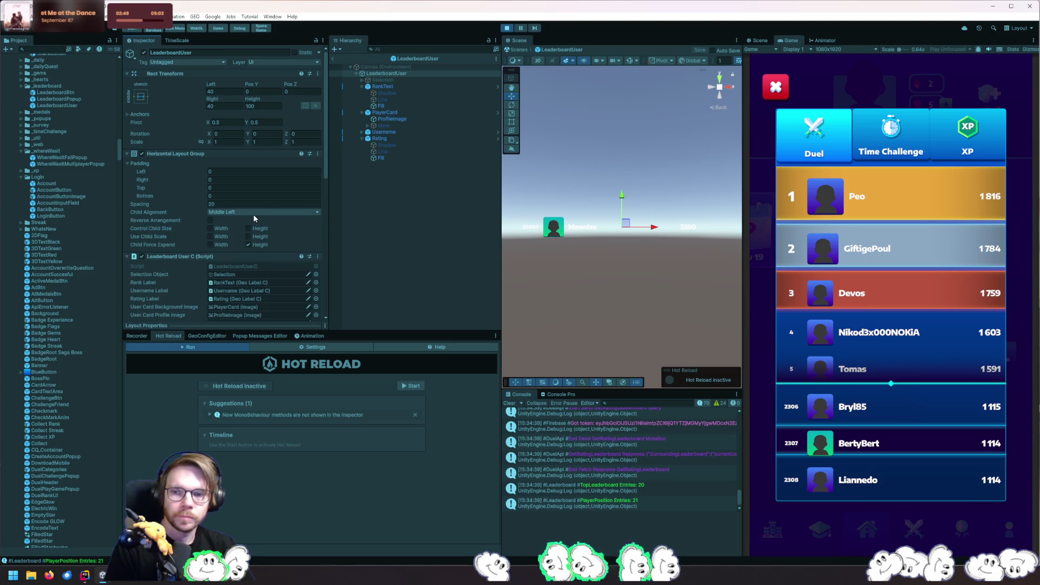
pyautogui.click(256, 214)
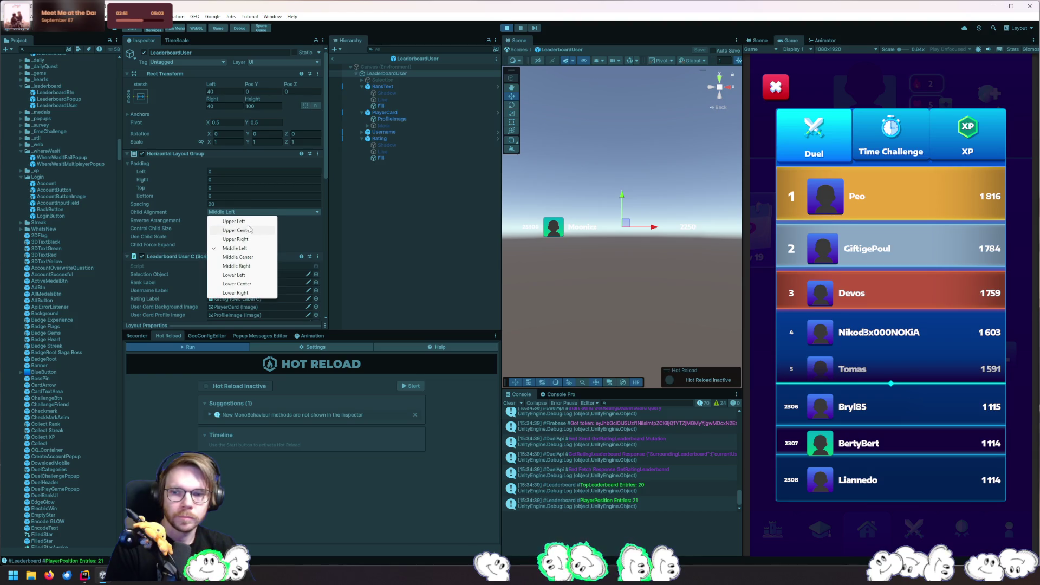
pyautogui.click(250, 222)
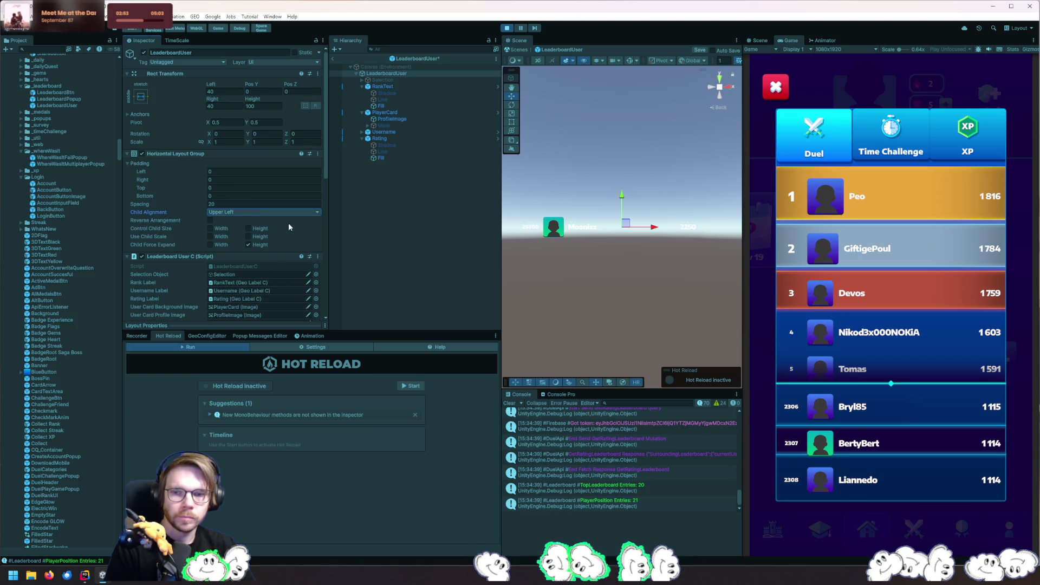
# Replay the game and check the leaderboard entries with the new alignment
pyautogui.click(507, 29)
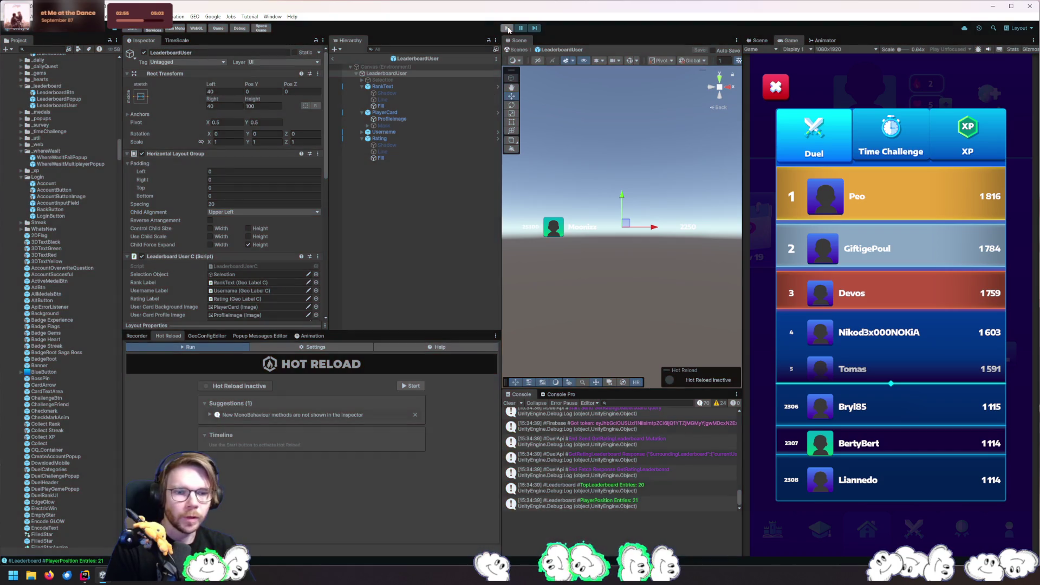
pyautogui.click(508, 28)
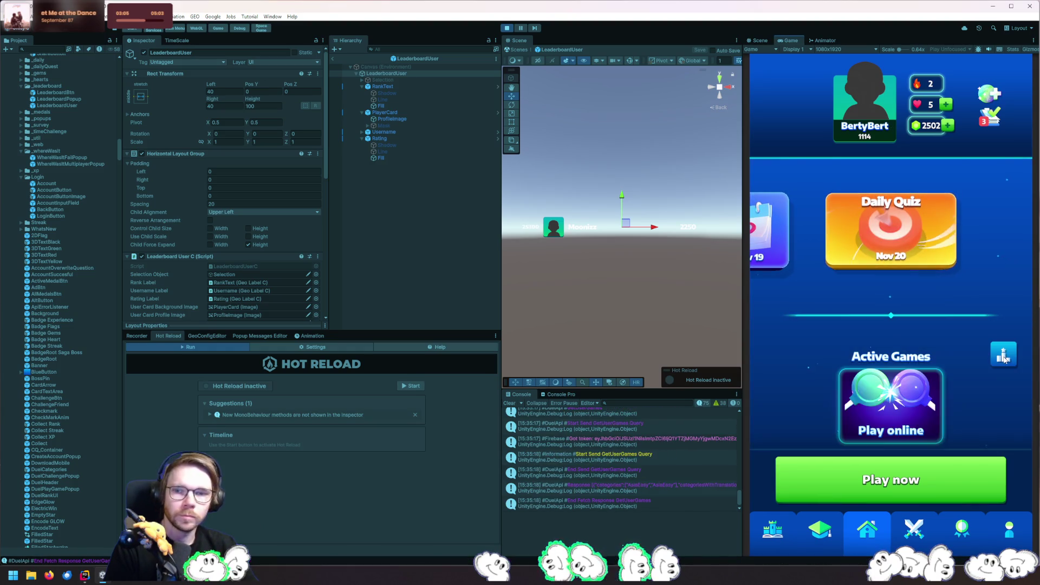
pyautogui.click(1004, 357)
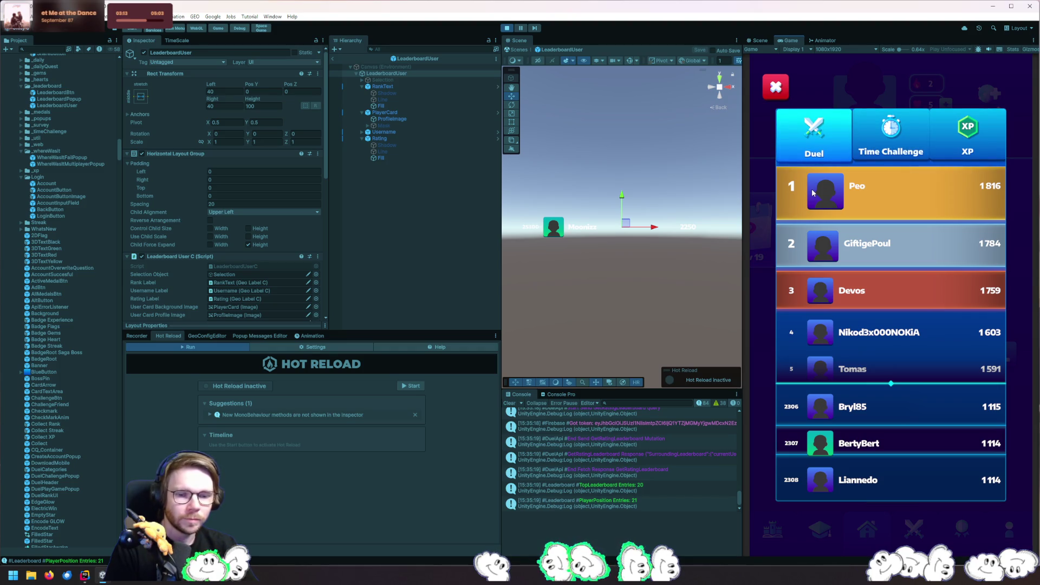
pyautogui.click(506, 29)
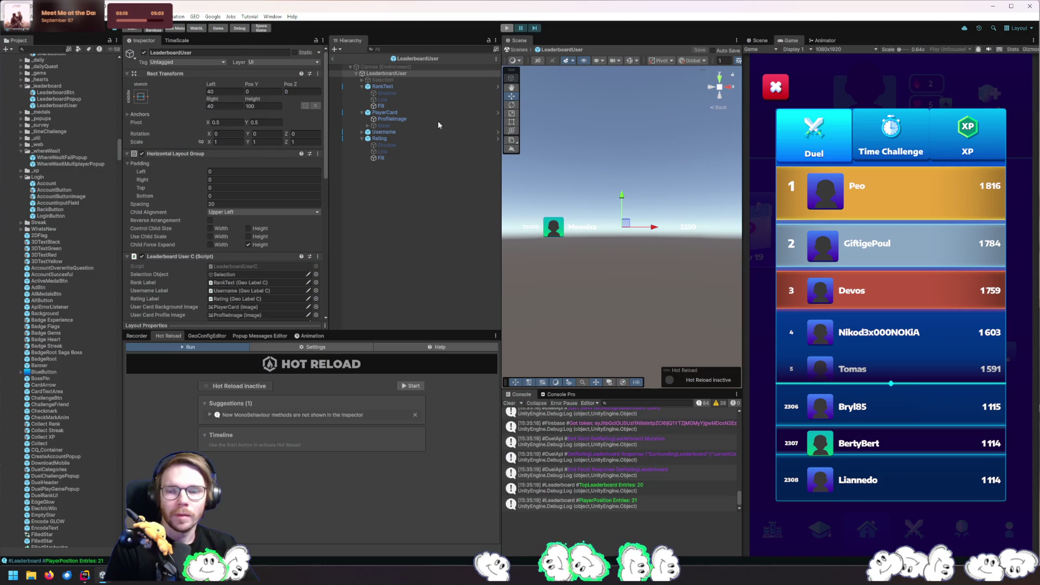
# Restore the Child Alignment to Middle Left with the game stopped
pyautogui.click(230, 212)
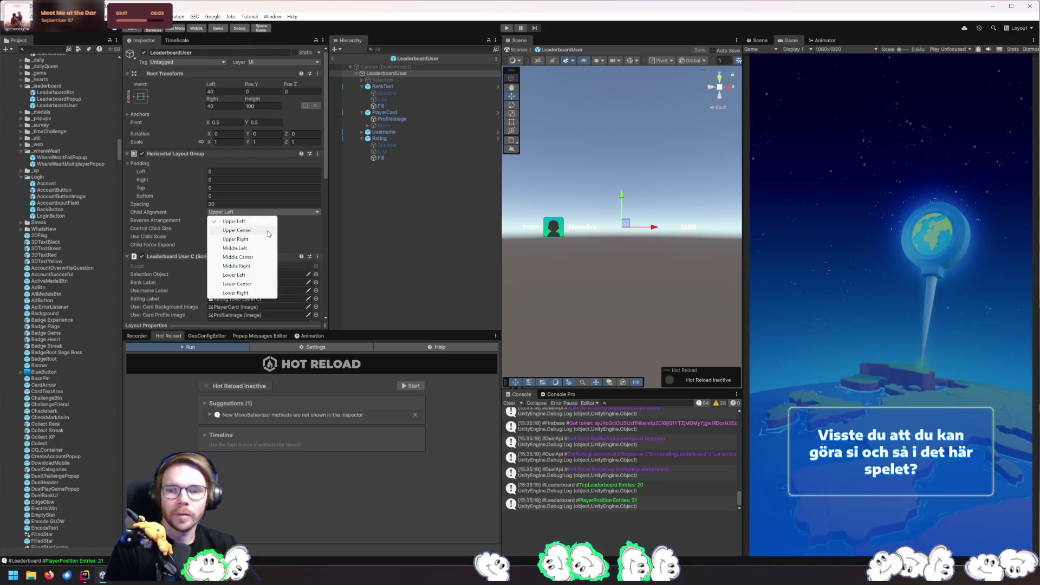
pyautogui.click(255, 249)
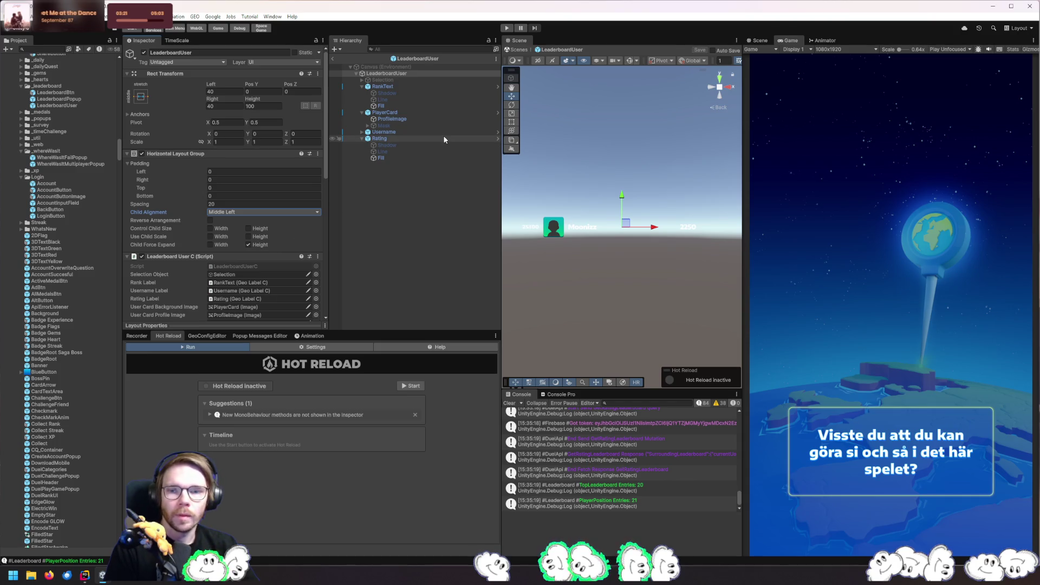
pyautogui.click(412, 119)
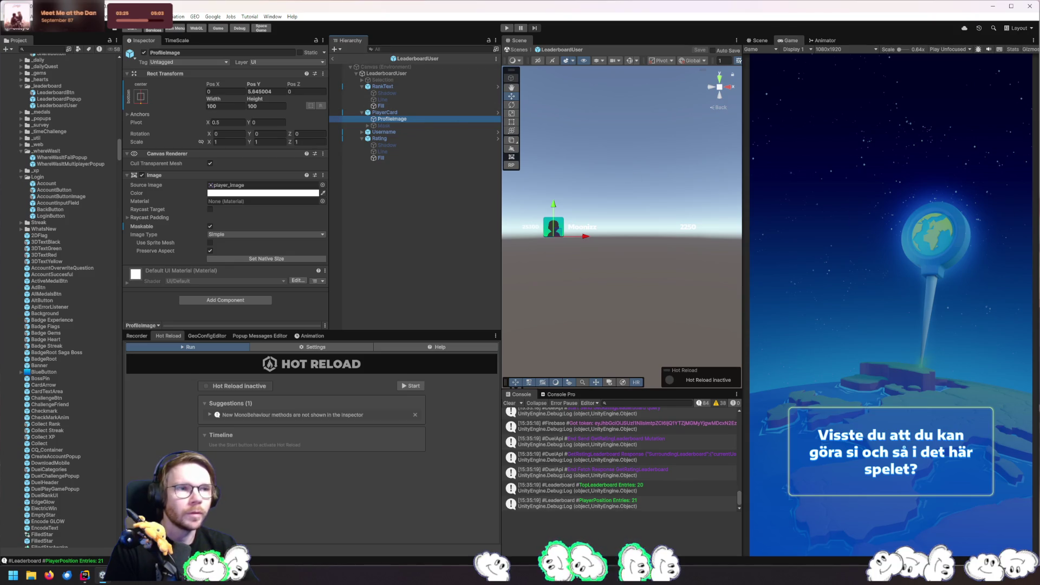
# Review the leaderboard popup's CreateTop20 loop and its surroundingUsersToShow and CreateUserObject usages
pyautogui.click(84, 575)
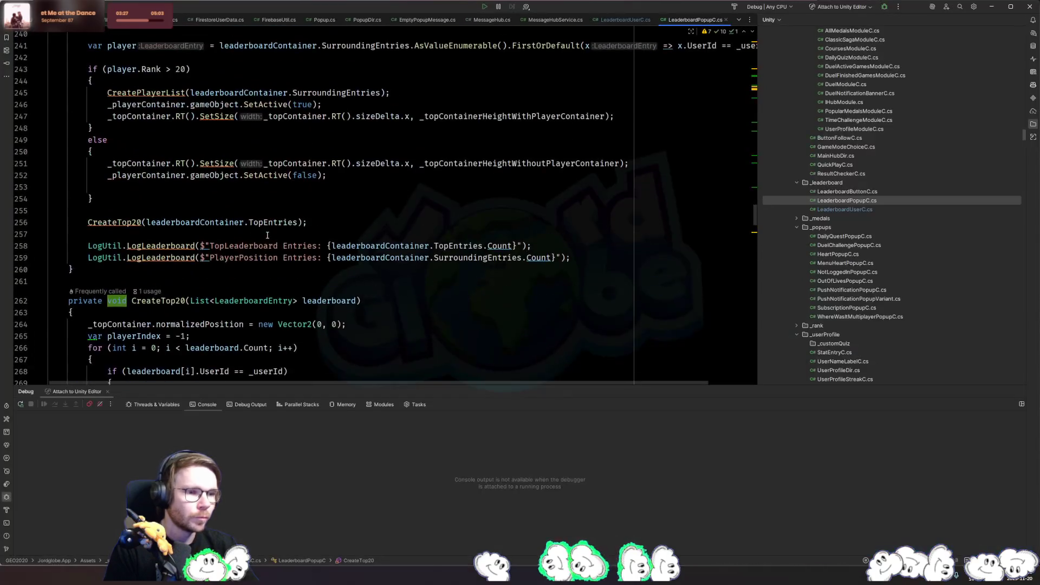
pyautogui.click(171, 307)
pyautogui.scroll(-5, 171, 292)
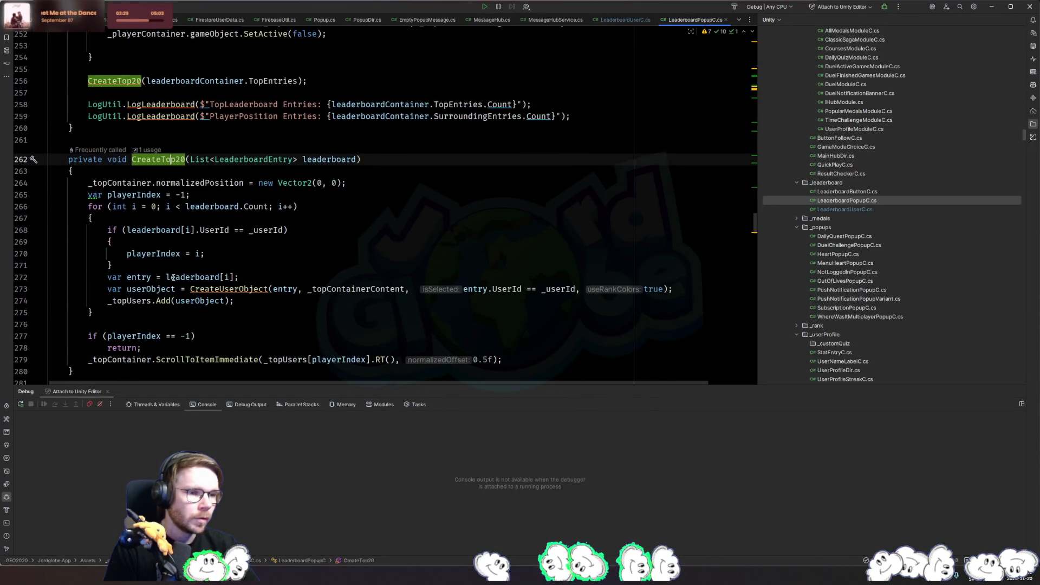
pyautogui.click(219, 278)
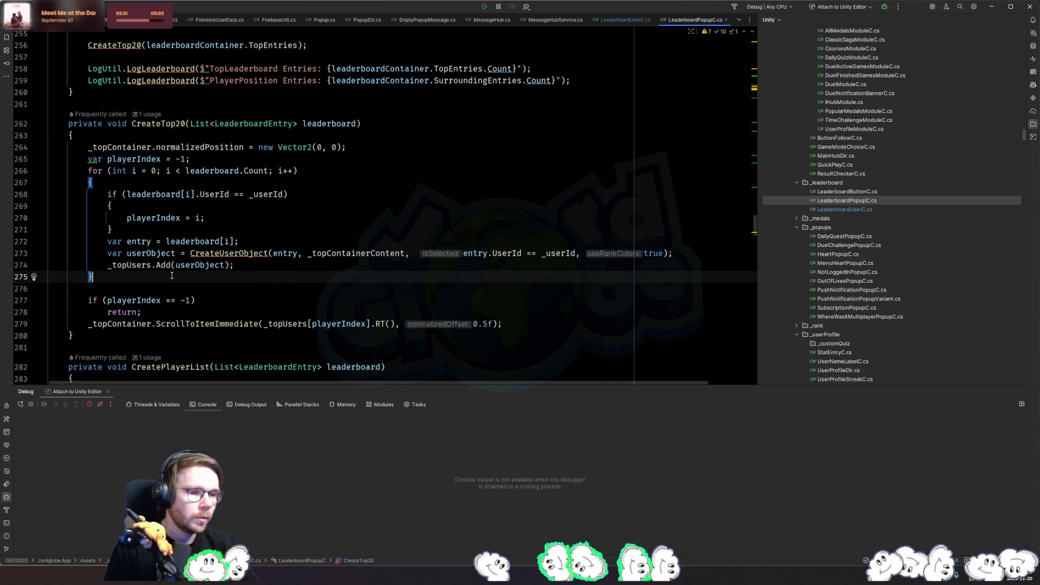
pyautogui.scroll(-4, 219, 278)
pyautogui.click(169, 263)
pyautogui.scroll(-3, 169, 271)
pyautogui.click(169, 262)
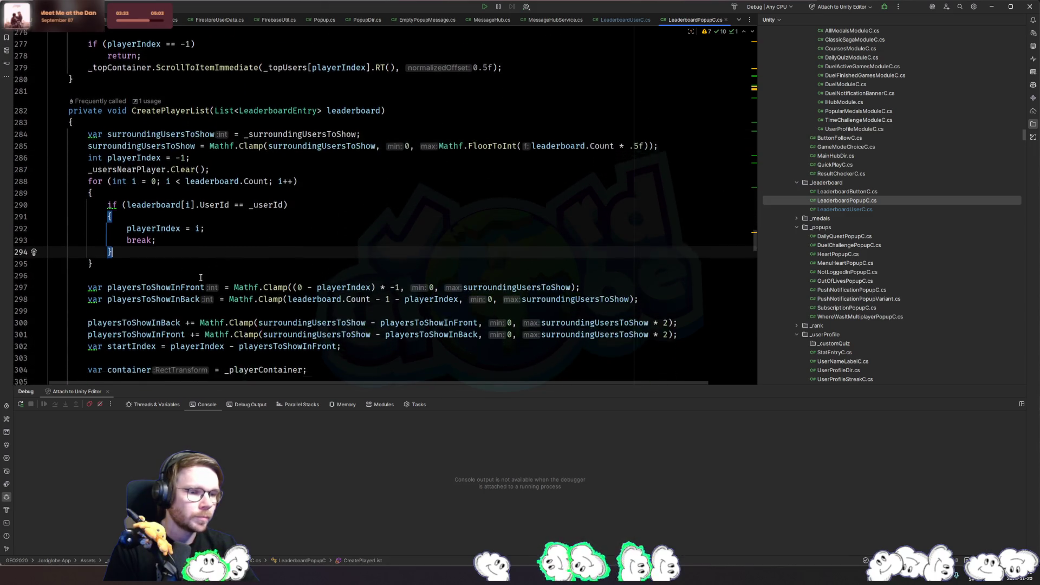
pyautogui.scroll(-3, 195, 276)
pyautogui.scroll(-3, 228, 274)
pyautogui.click(229, 261)
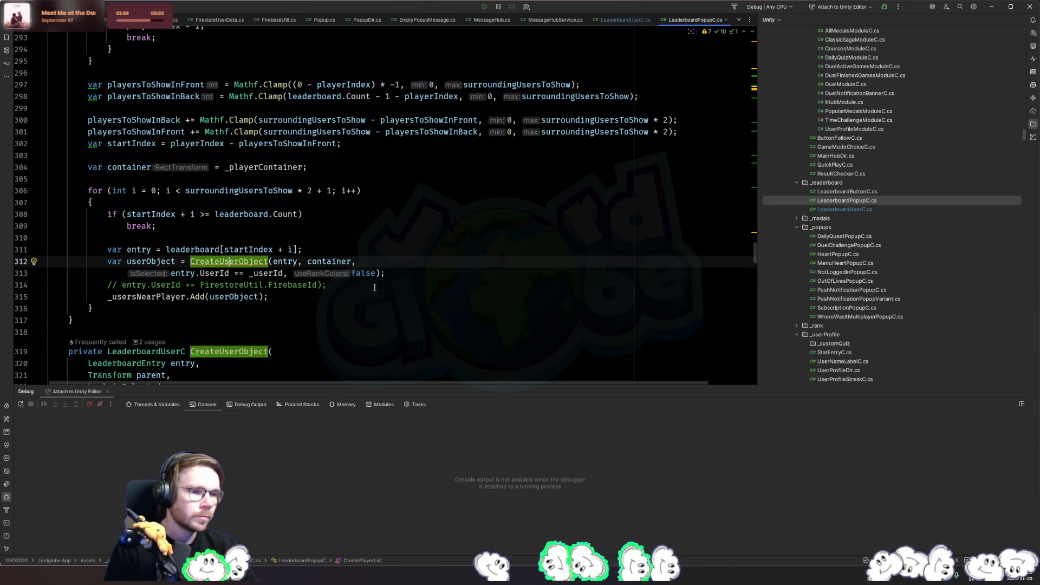
pyautogui.scroll(-10, 354, 286)
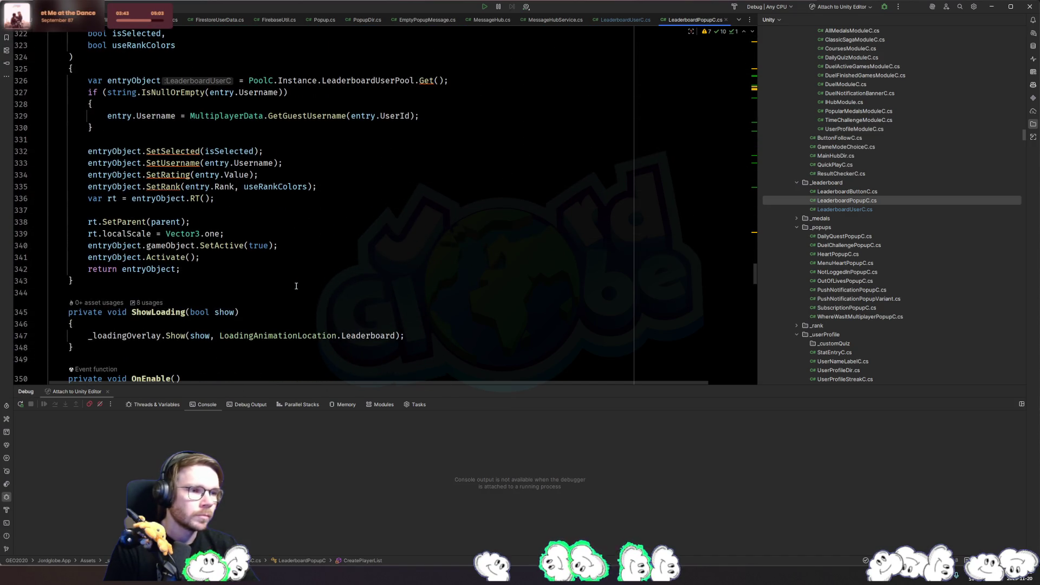
pyautogui.scroll(2, 296, 286)
# Check how the isSelected, UserId and parent parameters are used when creating user objects
pyautogui.click(223, 221)
pyautogui.scroll(4, 222, 217)
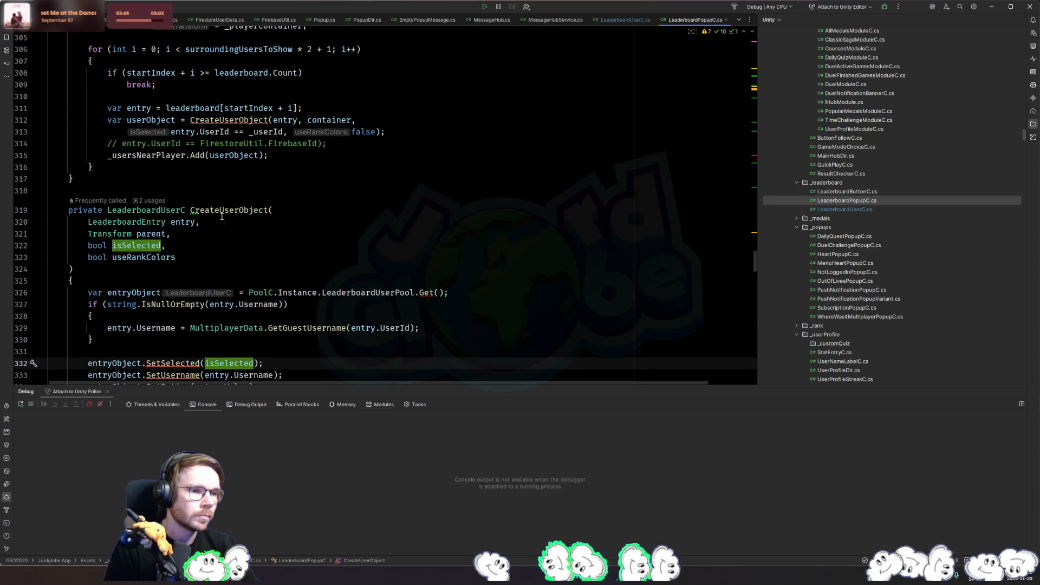
pyautogui.click(231, 132)
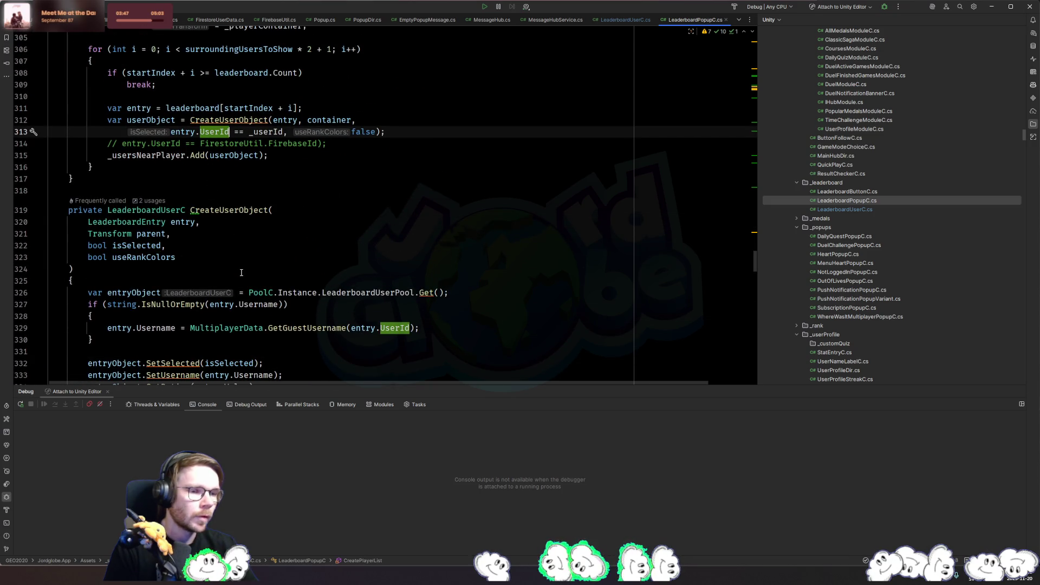
pyautogui.click(152, 234)
pyautogui.click(138, 245)
pyautogui.scroll(-3, 163, 249)
# Inspect where LeaderboardUserC's SetSelected toggles _selectionObject, then return to Unity
pyautogui.keyDown('ctrl'); pyautogui.click(185, 255); pyautogui.keyUp('ctrl')
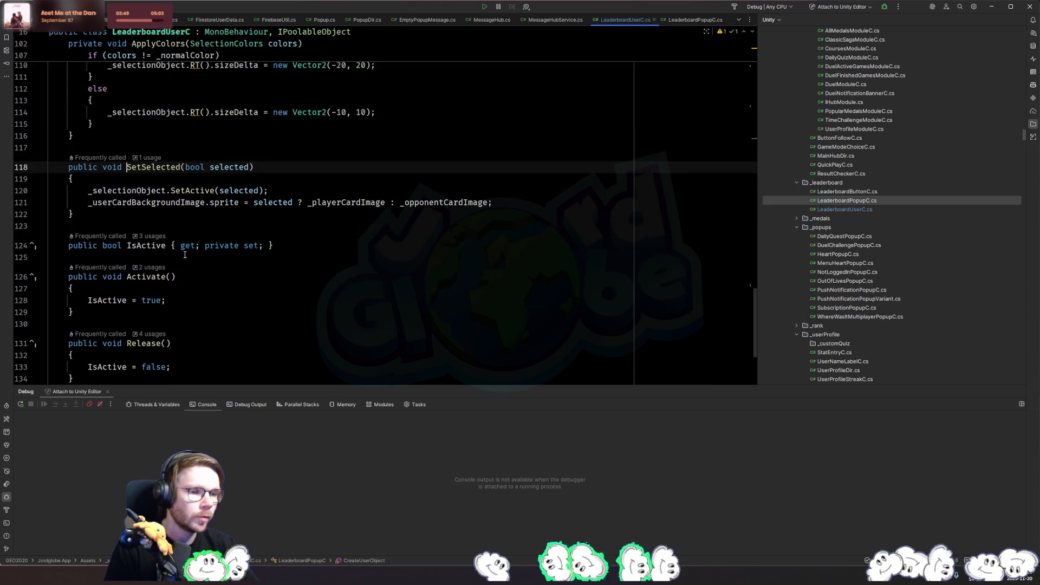
pyautogui.click(190, 190)
pyautogui.click(147, 191)
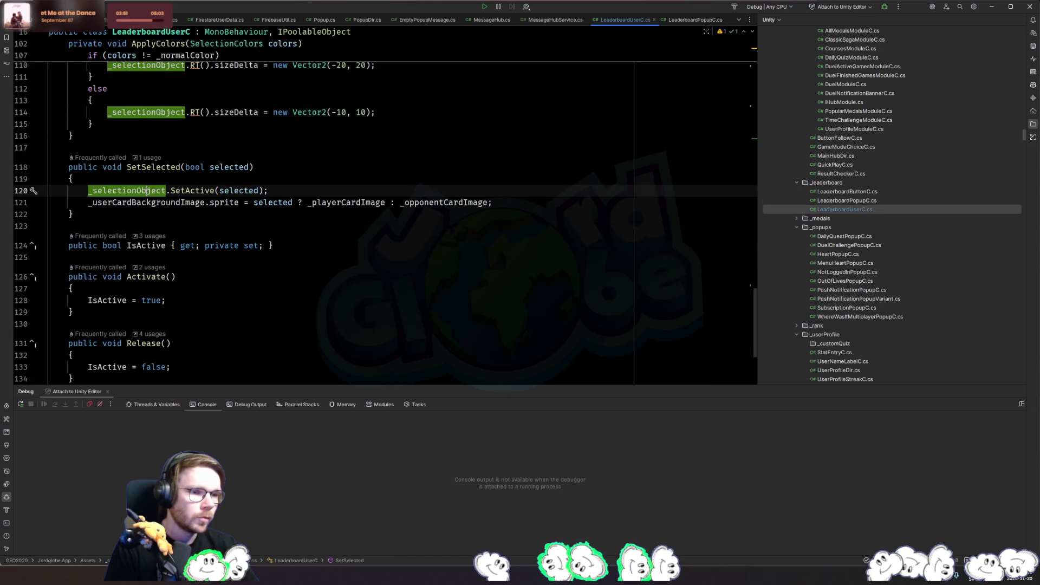
pyautogui.scroll(3, 147, 190)
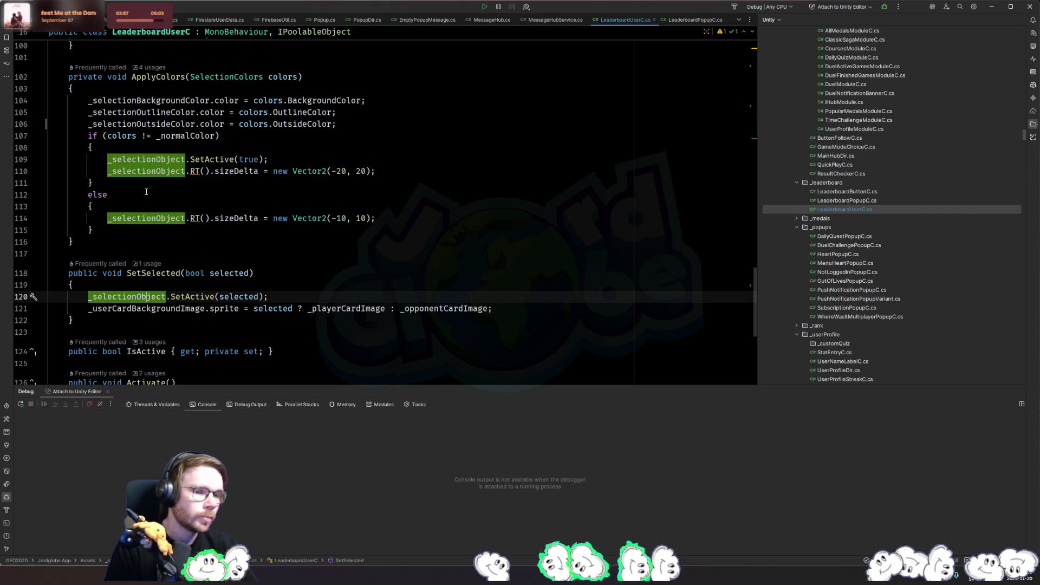
pyautogui.scroll(-3, 162, 194)
pyautogui.press('Up')
pyautogui.press('Up')
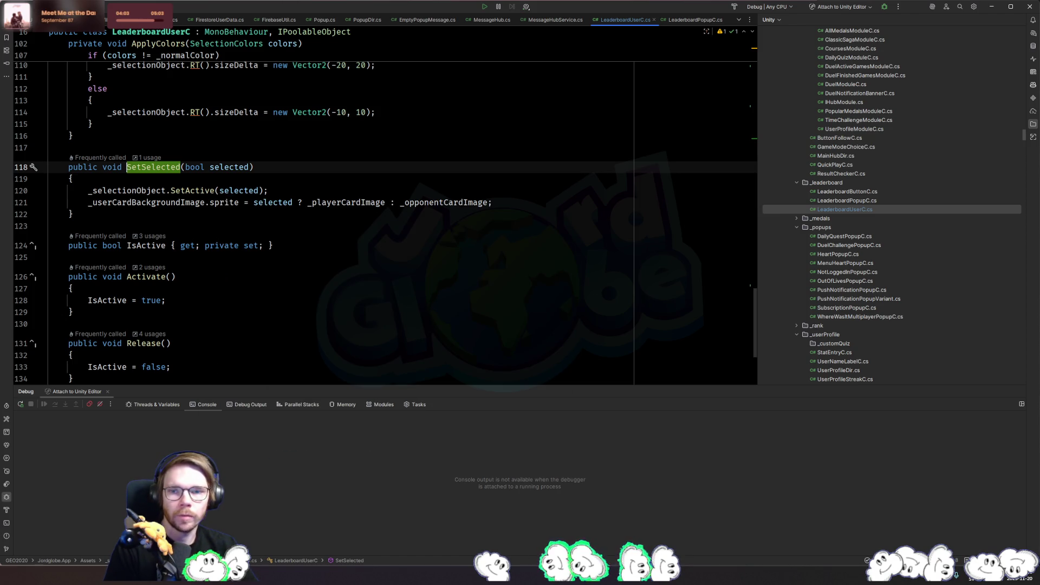
pyautogui.hotkey('alt', 'Tab')
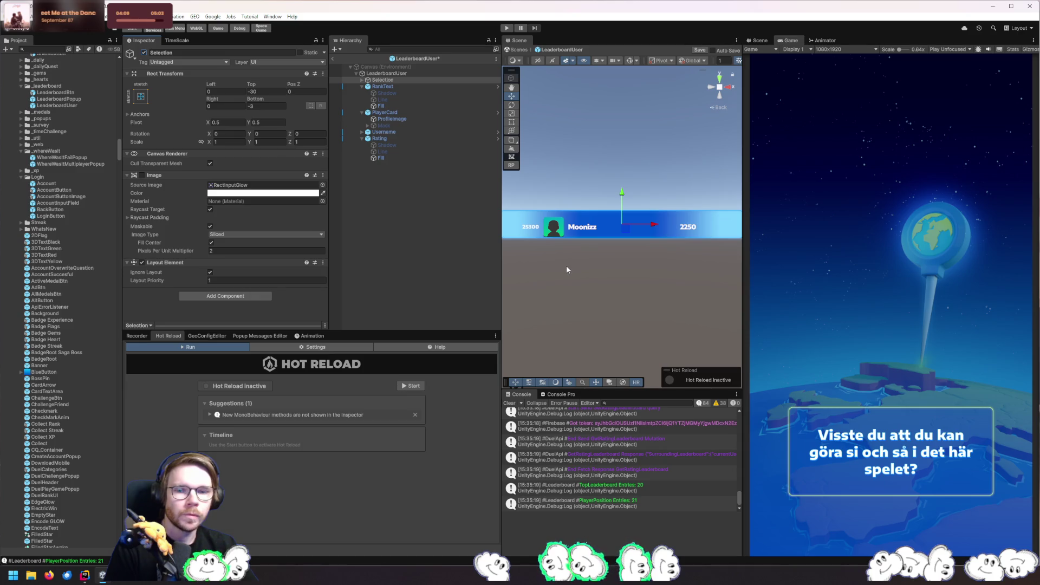
# Save the LeaderboardUser prefab with Ctrl+S, then expand Selection to view its child outlines
pyautogui.moveTo(566, 265)
pyautogui.mouseDown()
pyautogui.moveTo(679, 278)
pyautogui.moveTo(650, 248)
pyautogui.moveTo(633, 256)
pyautogui.mouseUp()
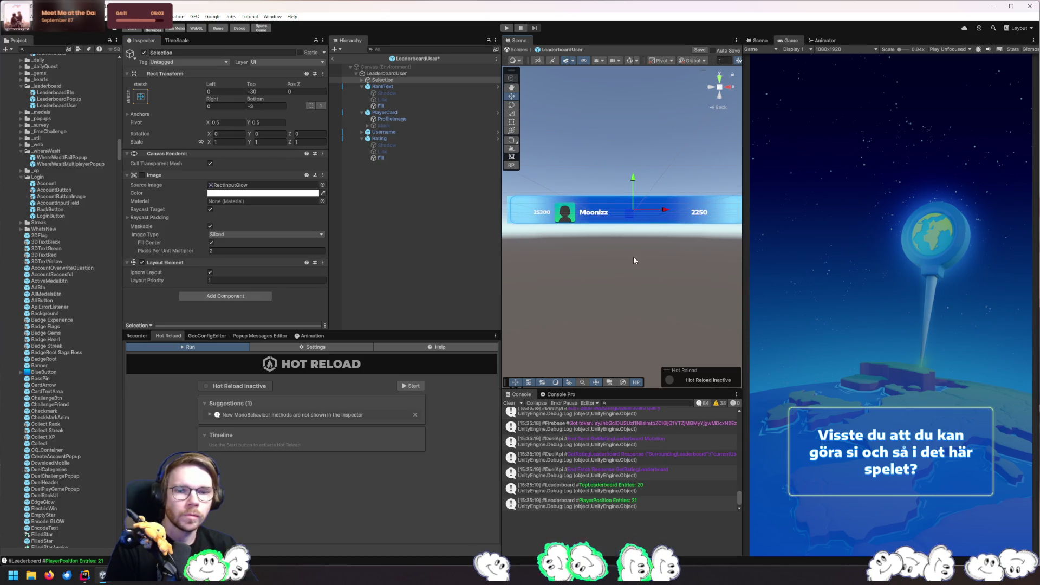
pyautogui.hotkey('ctrl', 's')
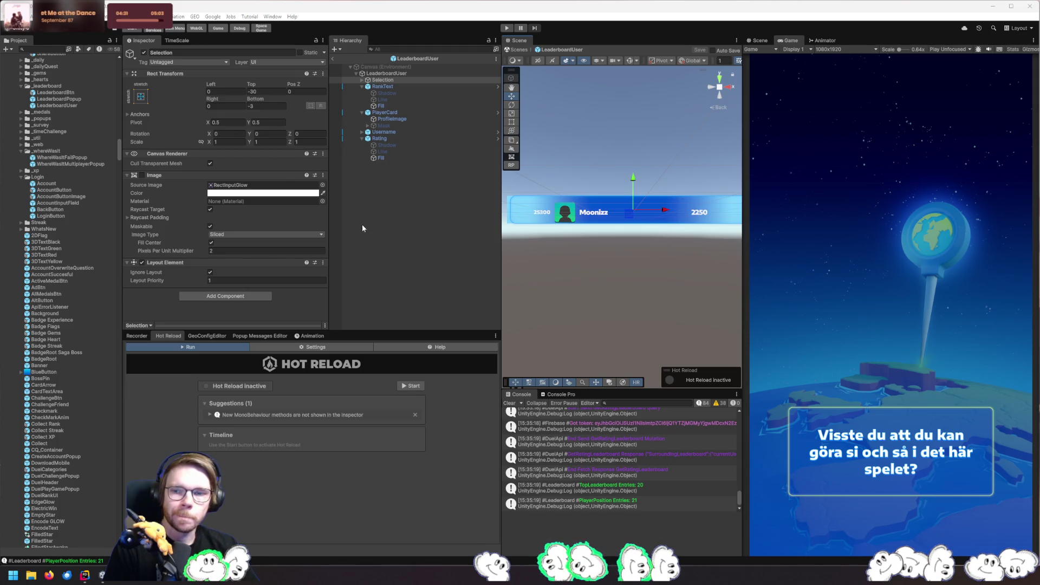
pyautogui.click(362, 79)
pyautogui.click(392, 92)
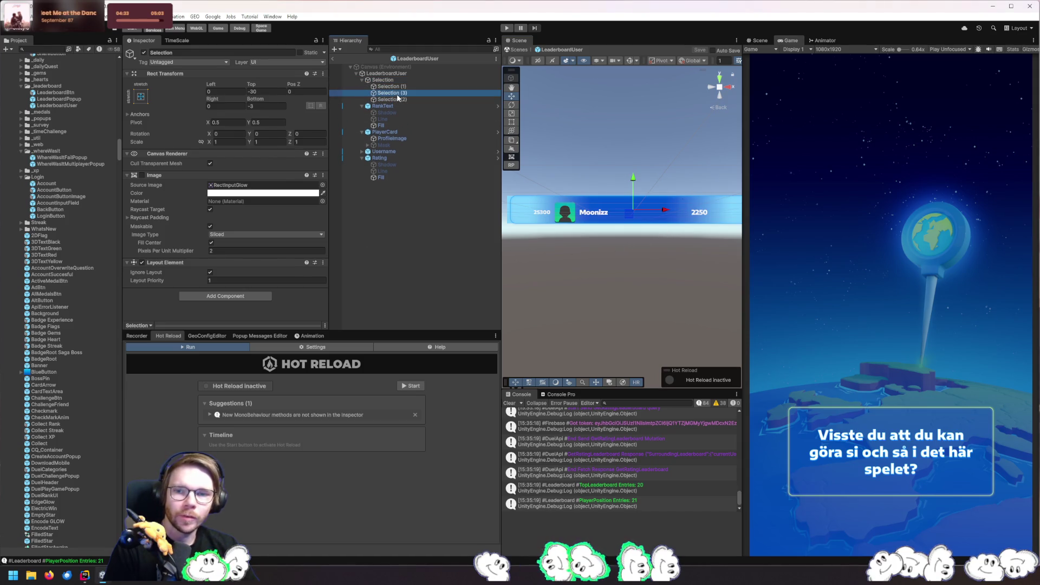
pyautogui.click(411, 73)
# Eyedrop the card's blue as the Normal background and its light blue edge as the outside colour
pyautogui.scroll(-5, 278, 197)
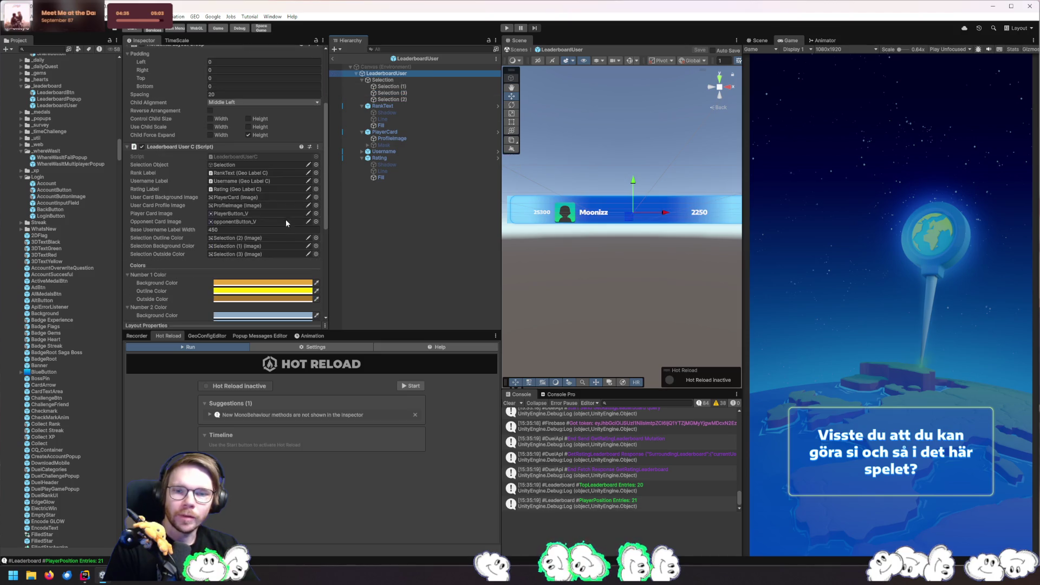
pyautogui.scroll(-5, 294, 218)
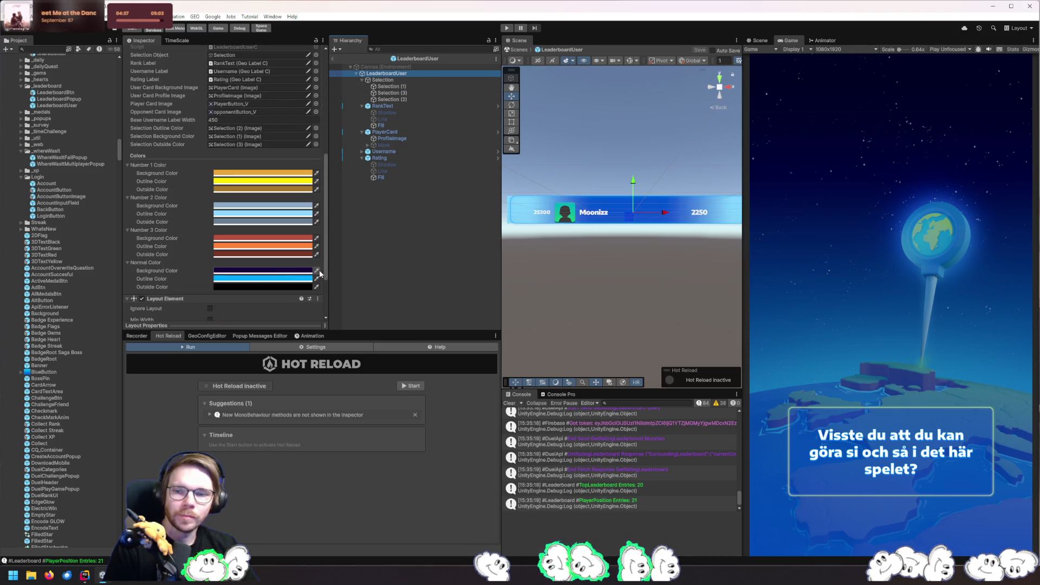
pyautogui.click(317, 271)
pyautogui.click(638, 205)
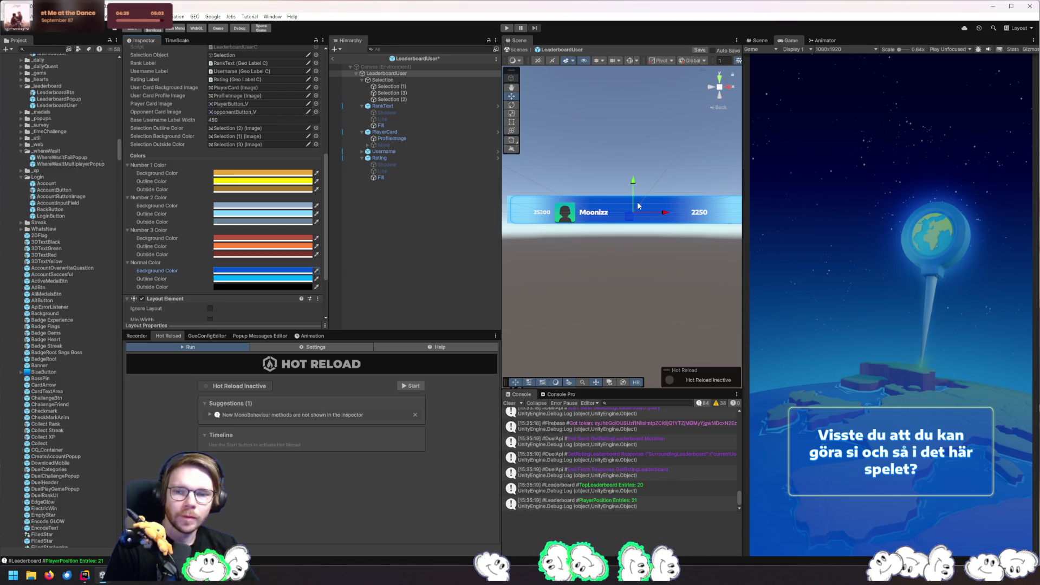
pyautogui.click(317, 286)
pyautogui.click(509, 211)
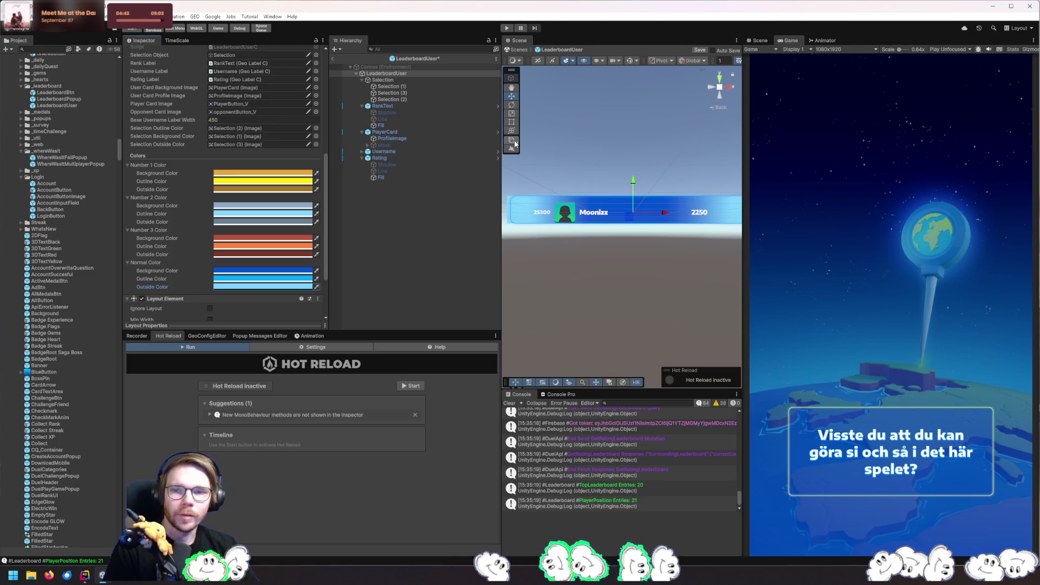
pyautogui.click(274, 287)
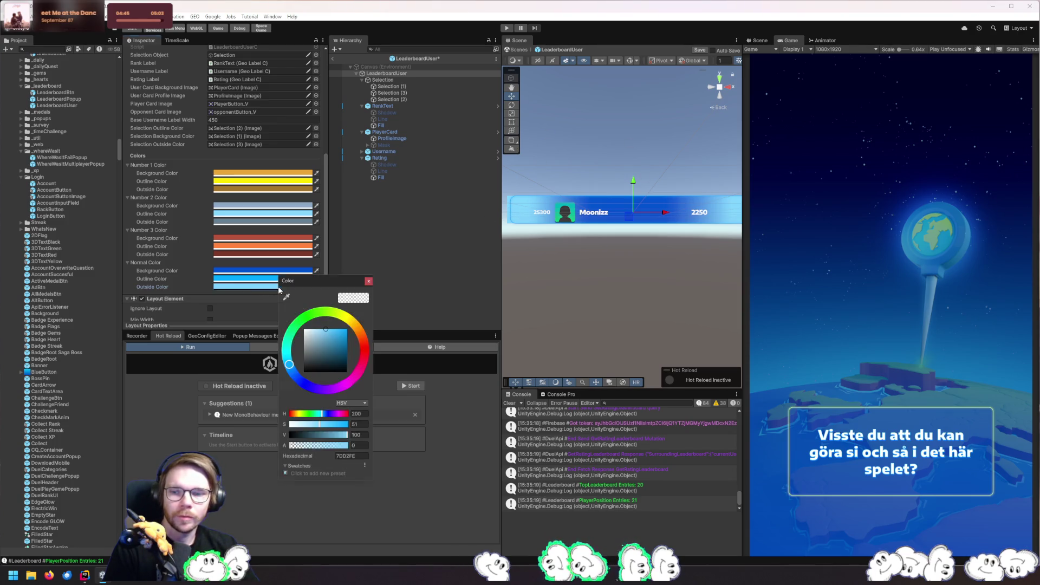
pyautogui.click(368, 280)
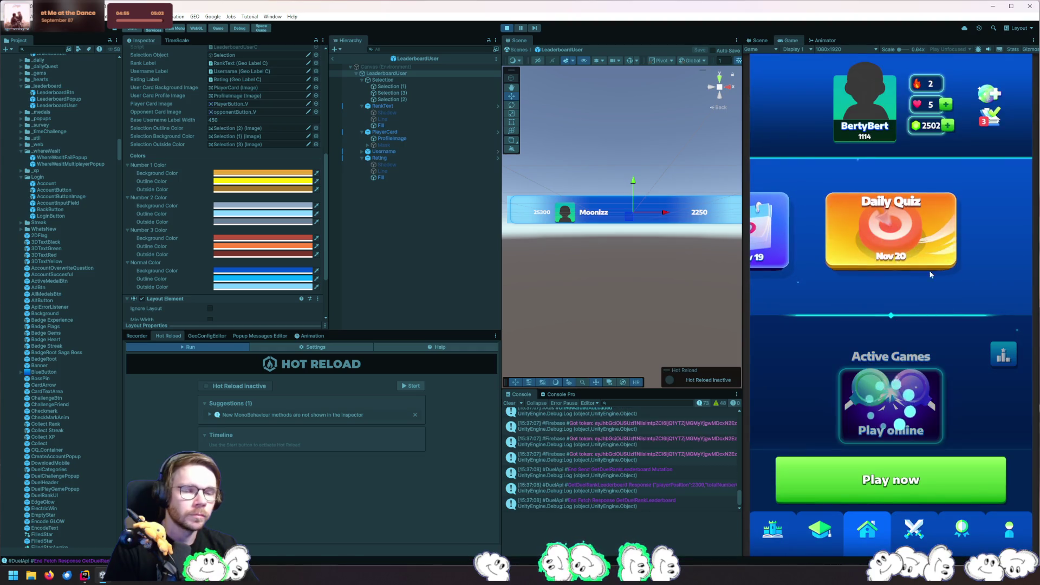
# Set the Selection outline's Rect Transform Top offset to -3
pyautogui.click(1002, 355)
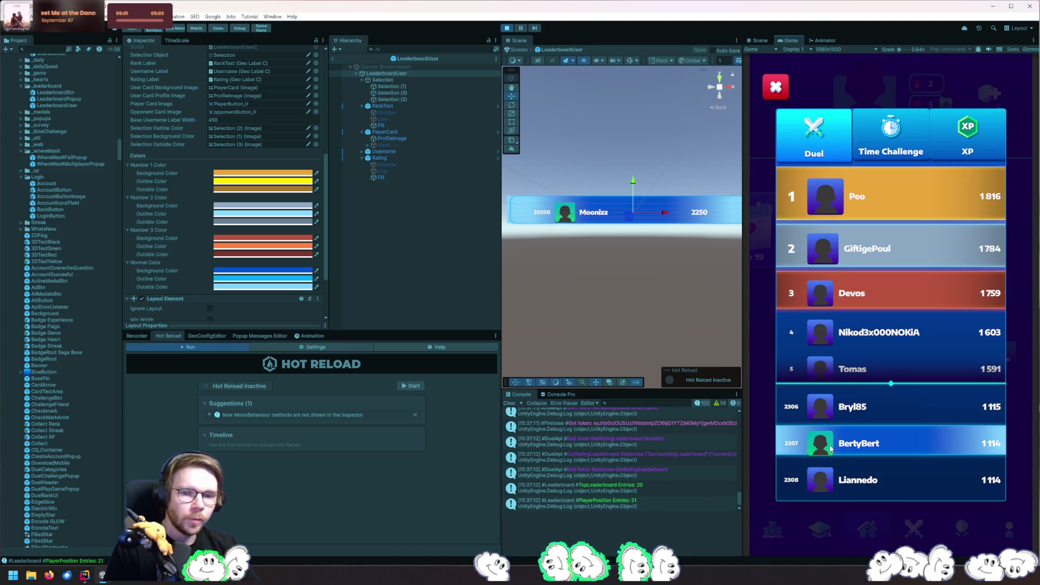
pyautogui.click(375, 82)
pyautogui.click(400, 86)
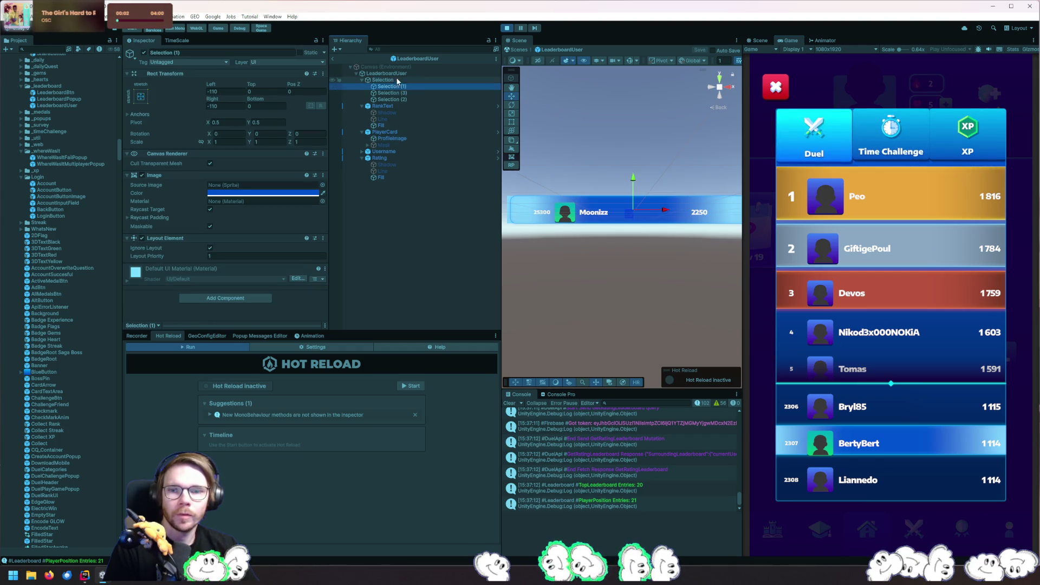
pyautogui.click(400, 80)
pyautogui.click(259, 92)
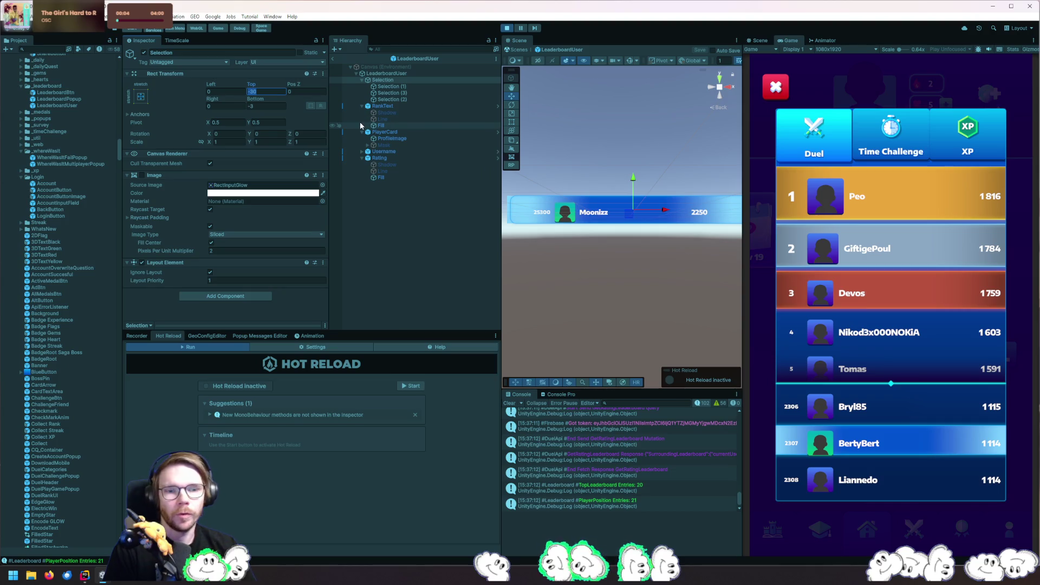
pyautogui.write('-3')
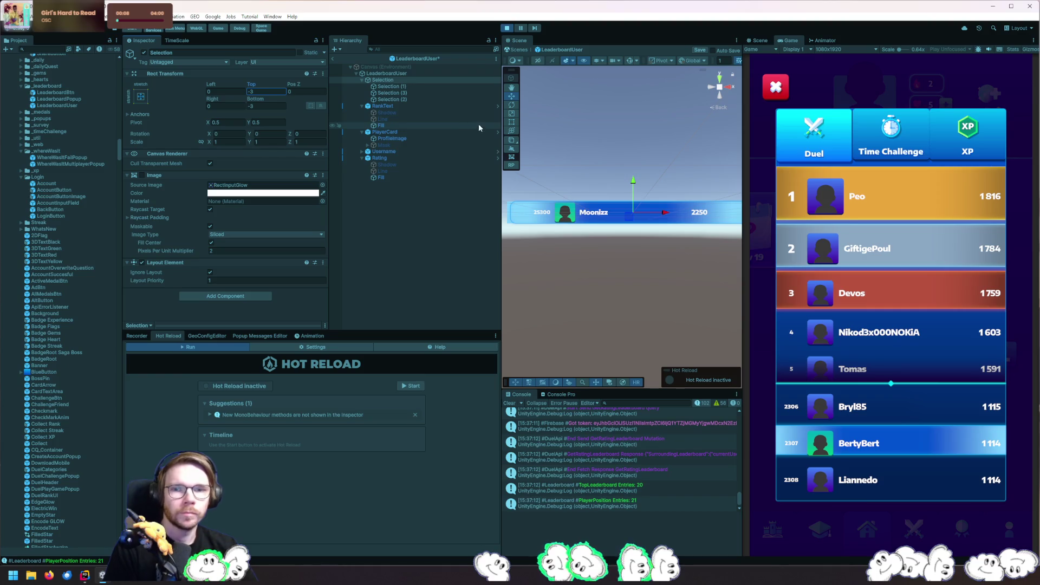
# Restart Play mode and reopen the leaderboard popup to test the new offset
pyautogui.click(508, 31)
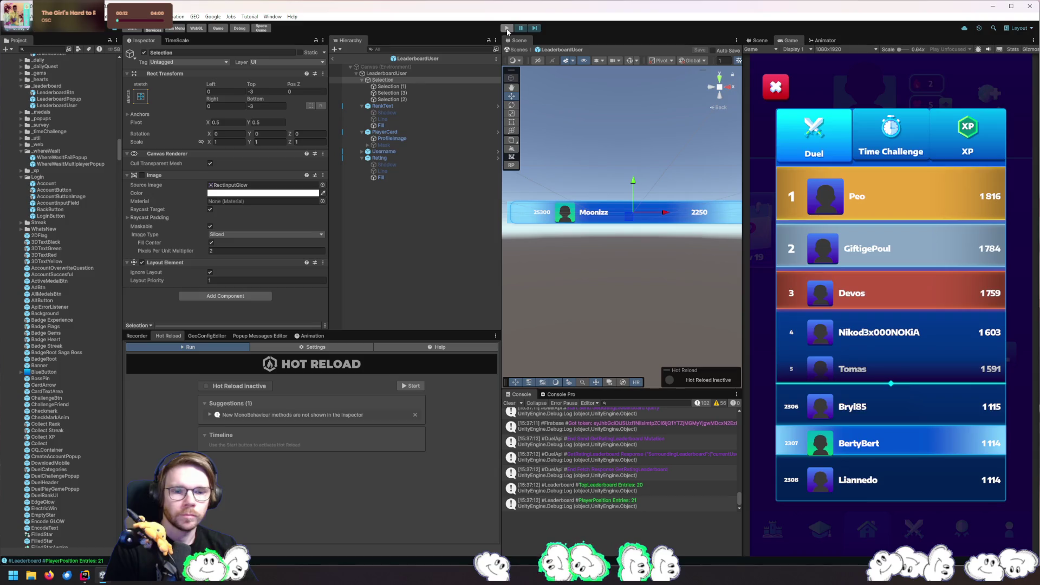
pyautogui.click(507, 29)
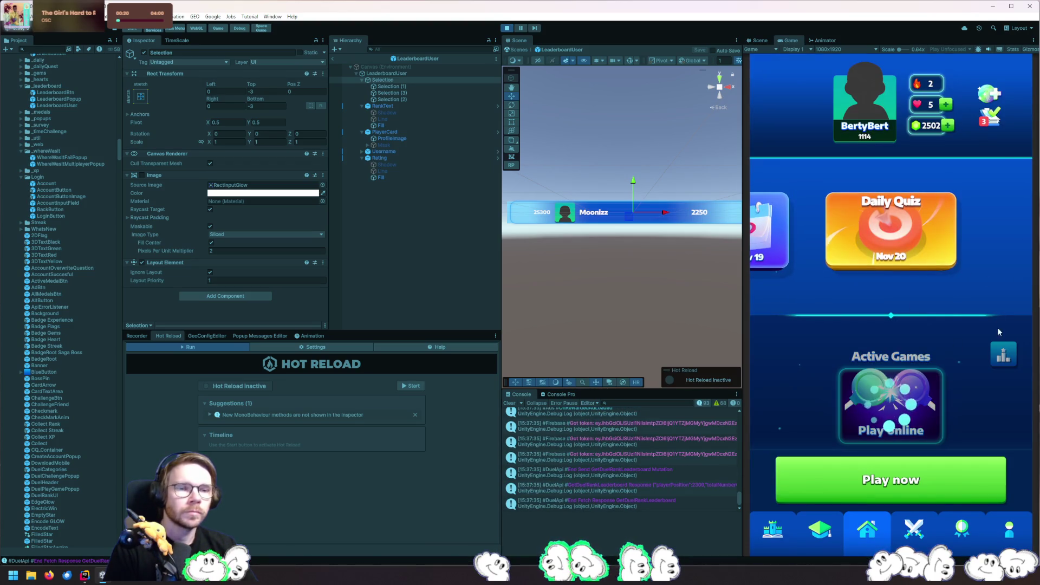
pyautogui.click(1002, 355)
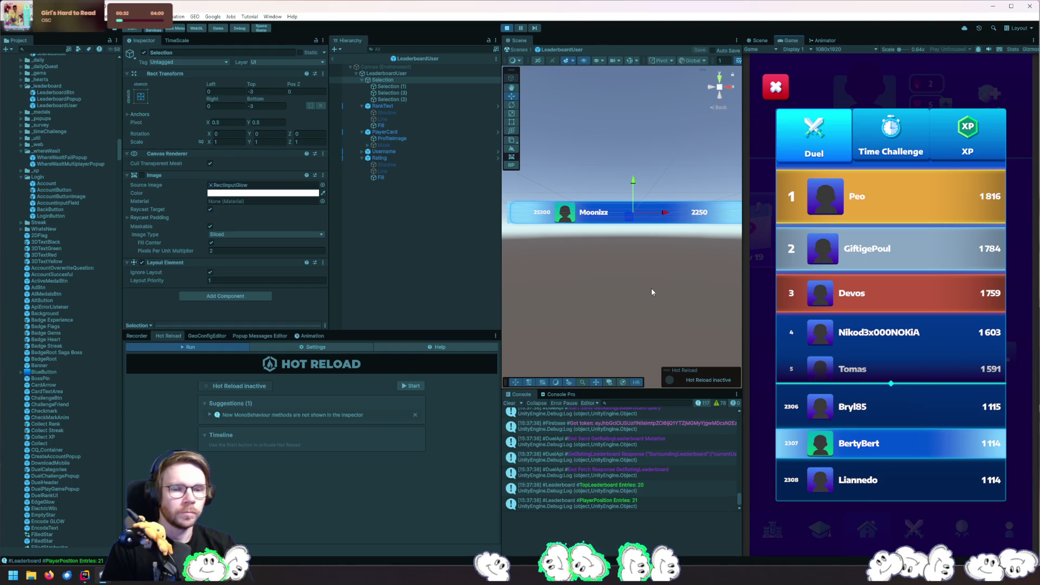
# Capture a screenshot of the leaderboard popup in the Game view, then stop Play mode
pyautogui.press('ctrl+Print')
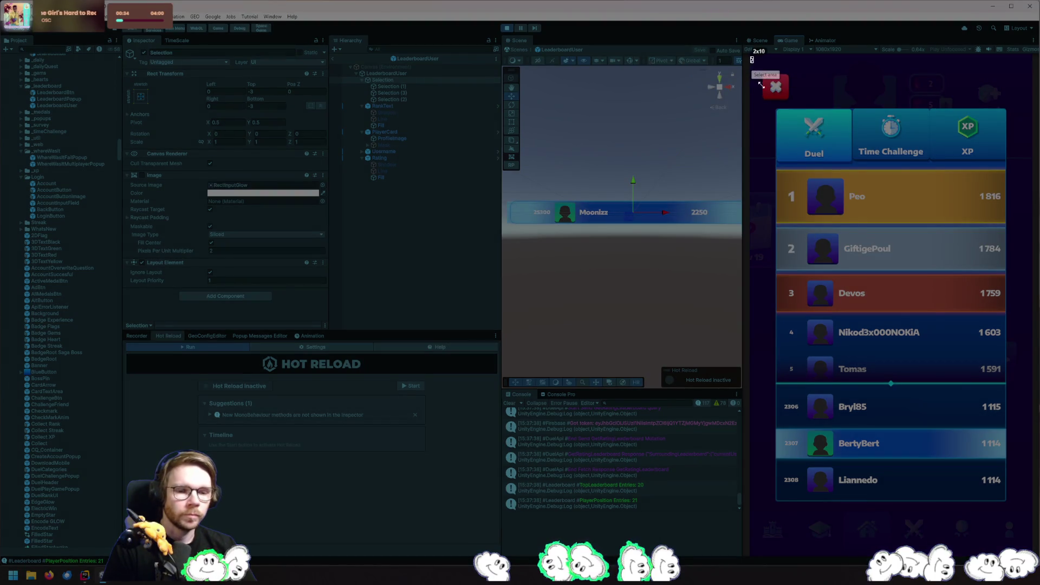
pyautogui.moveTo(751, 60); pyautogui.dragTo(1030, 556)
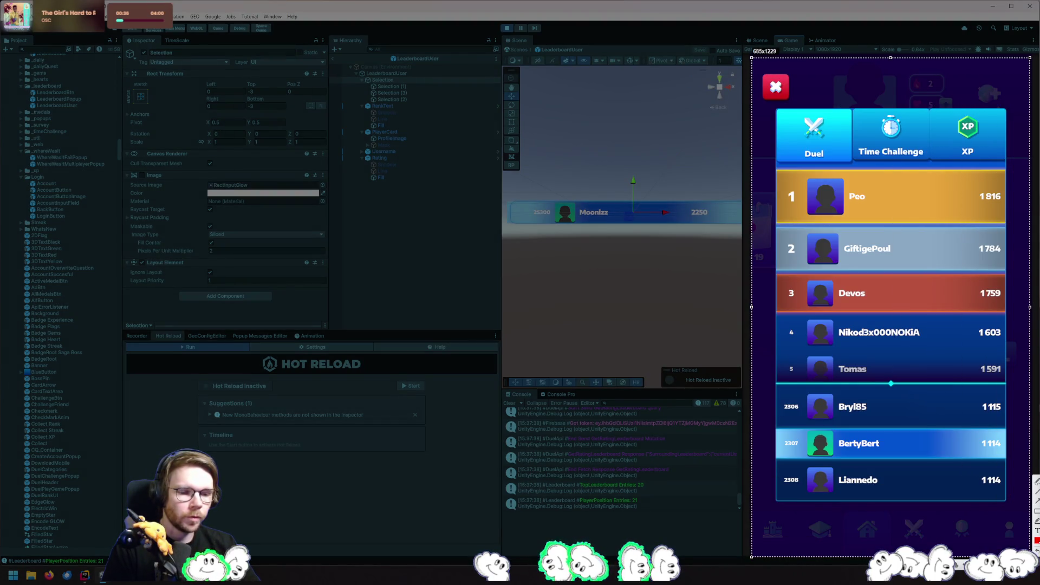
pyautogui.hotkey('ctrl', 'c')
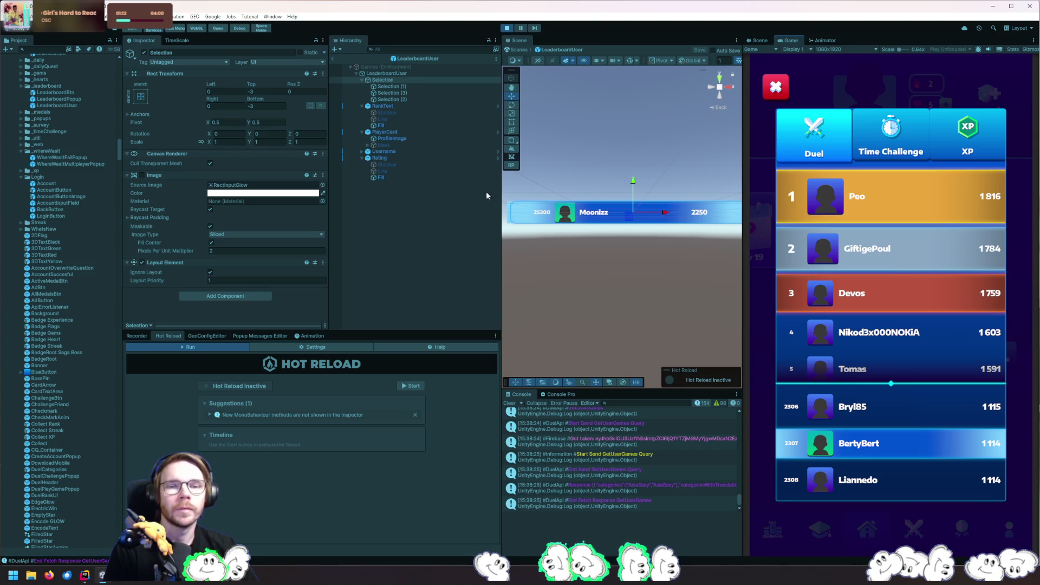
pyautogui.click(507, 28)
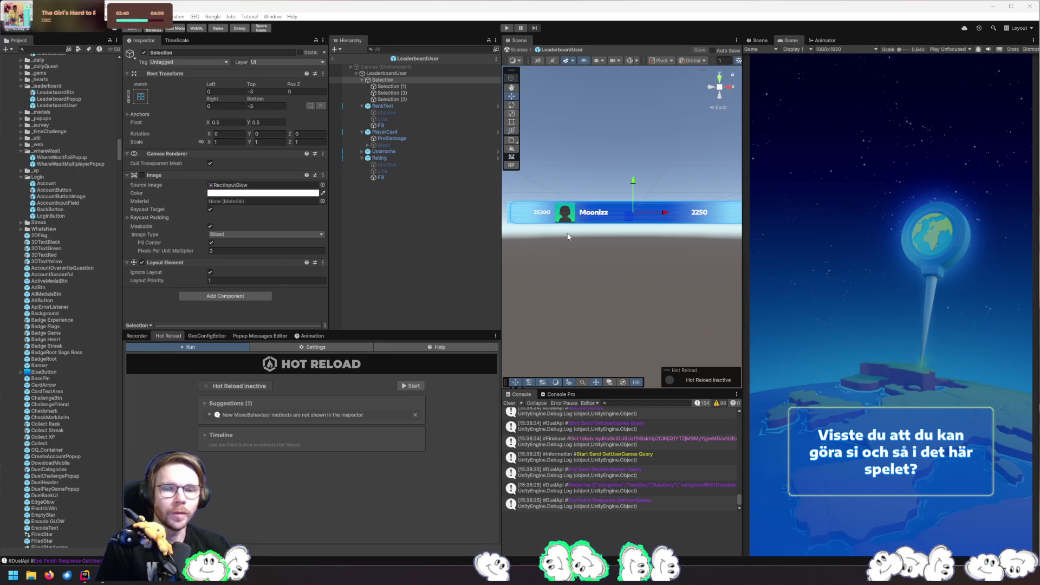
# Restart the game, open the Duel leaderboard popup and scroll through its entries
pyautogui.click(507, 28)
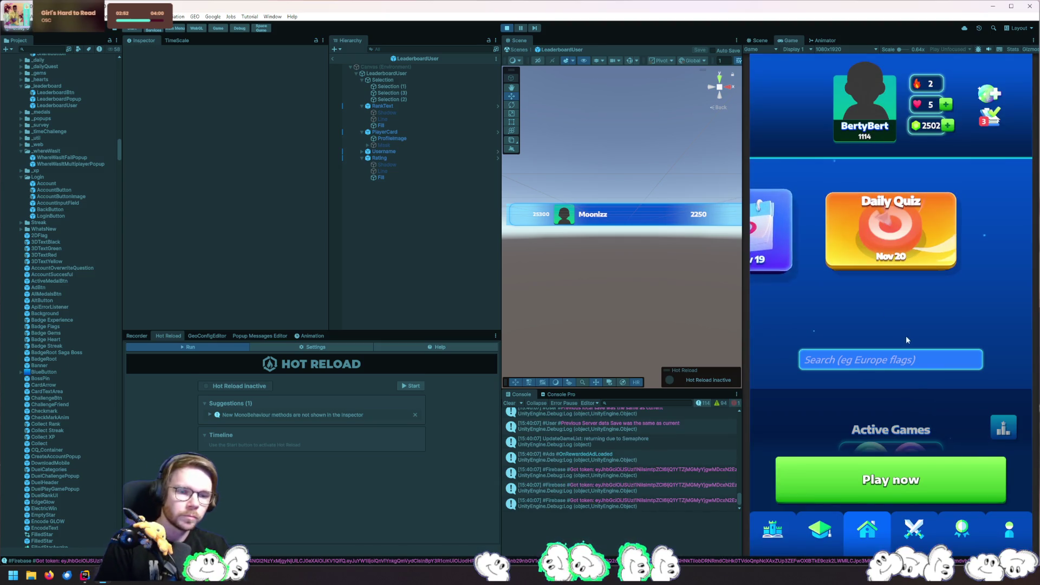
pyautogui.click(1003, 425)
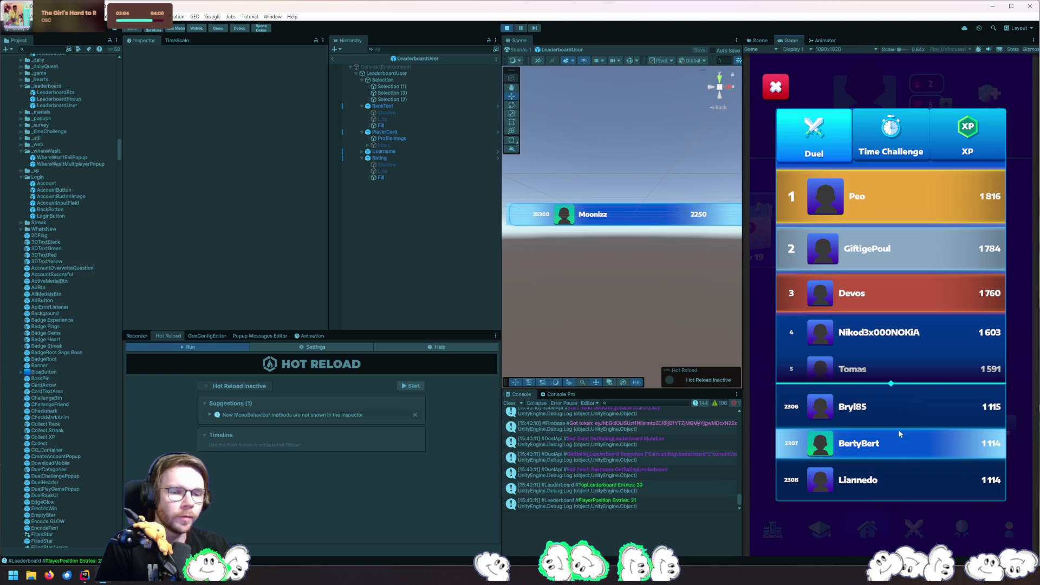
pyautogui.moveTo(888, 408)
pyautogui.mouseDown()
pyautogui.moveTo(896, 170)
pyautogui.moveTo(893, 390)
pyautogui.mouseUp()
# Exit prefab mode and tick Simulate High Rated User on LeaderboardPopup(Clone)
pyautogui.click(788, 98)
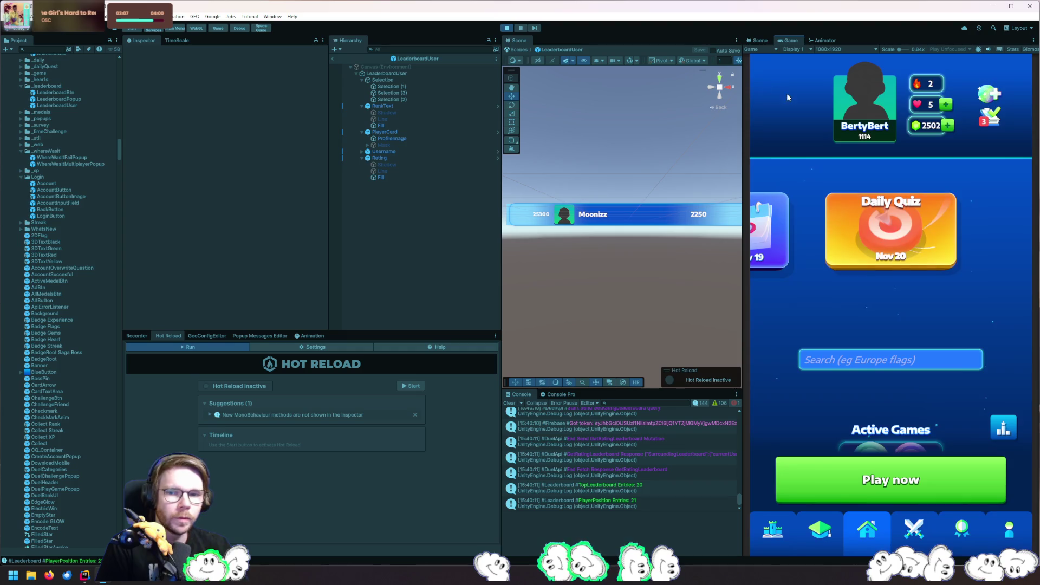
pyautogui.click(333, 57)
pyautogui.click(447, 49)
pyautogui.write('leaderboar')
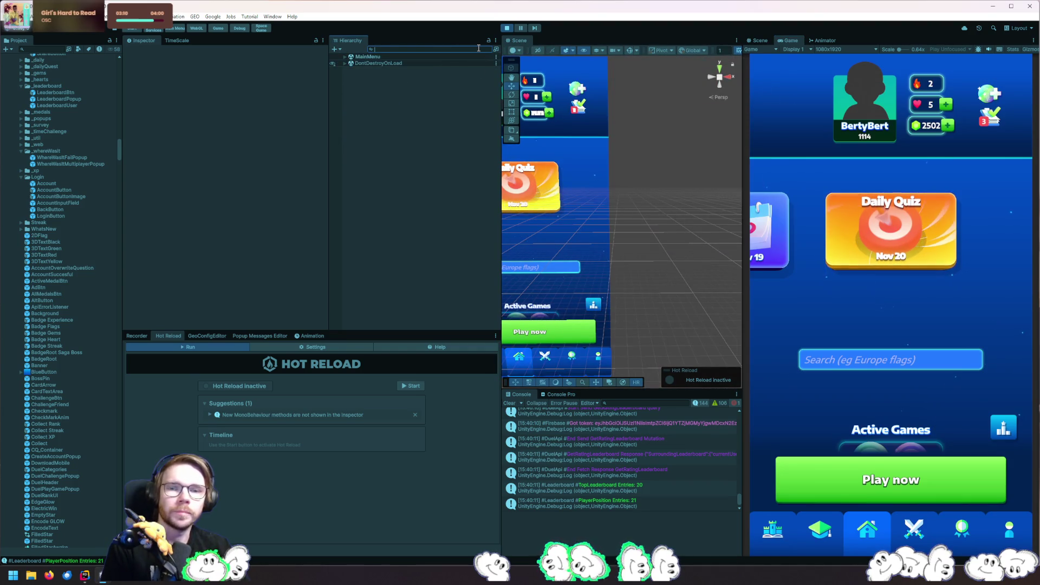
pyautogui.write('dpo')
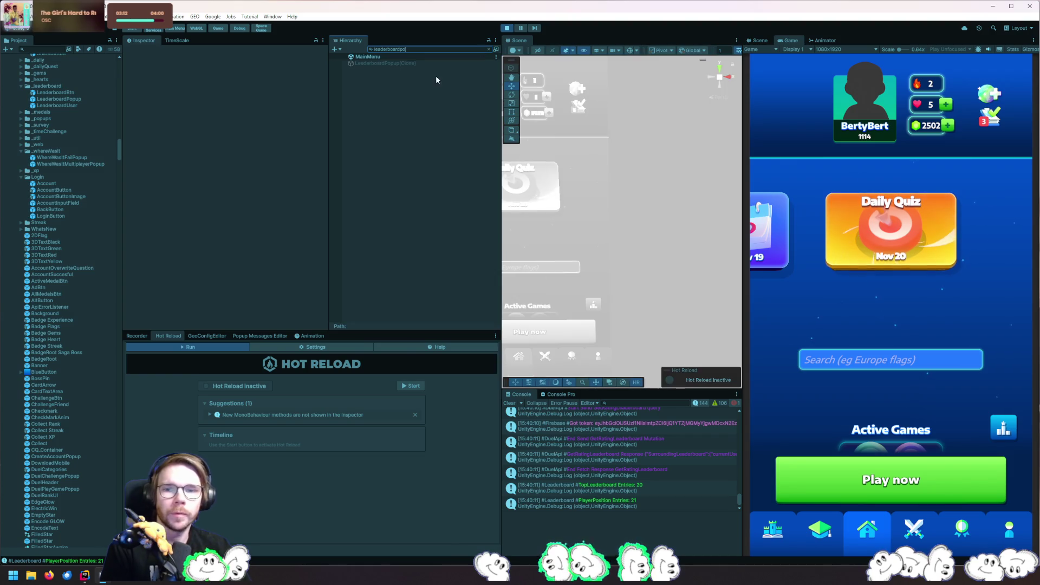
pyautogui.click(409, 63)
pyautogui.click(210, 268)
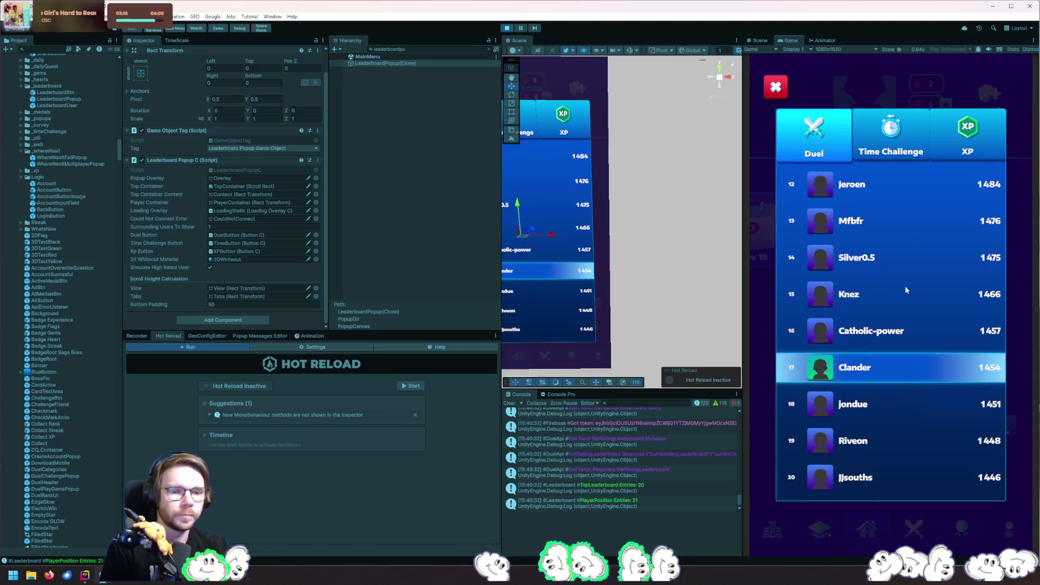
# Compare the Duel, Time Challenge and XP leaderboard tabs, then stop the game
pyautogui.moveTo(914, 256)
pyautogui.mouseDown()
pyautogui.moveTo(911, 437)
pyautogui.moveTo(928, 212)
pyautogui.mouseUp()
pyautogui.click(905, 155)
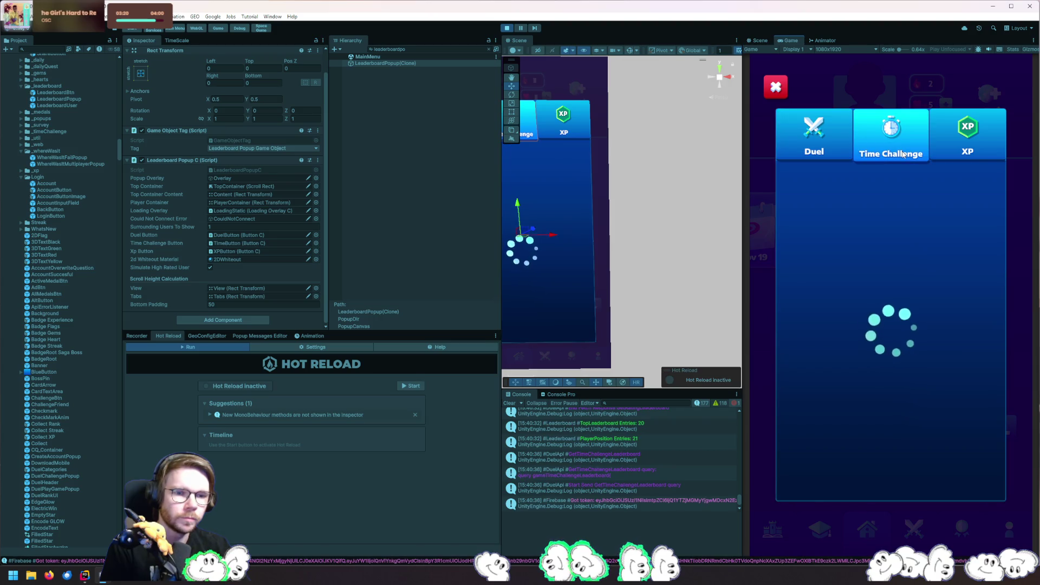
pyautogui.click(953, 155)
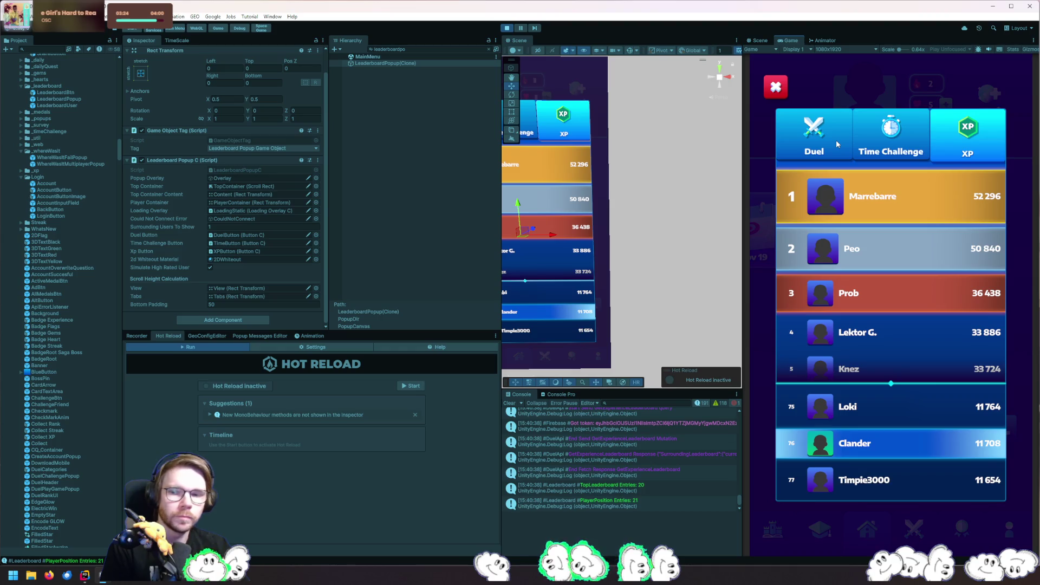
pyautogui.click(836, 143)
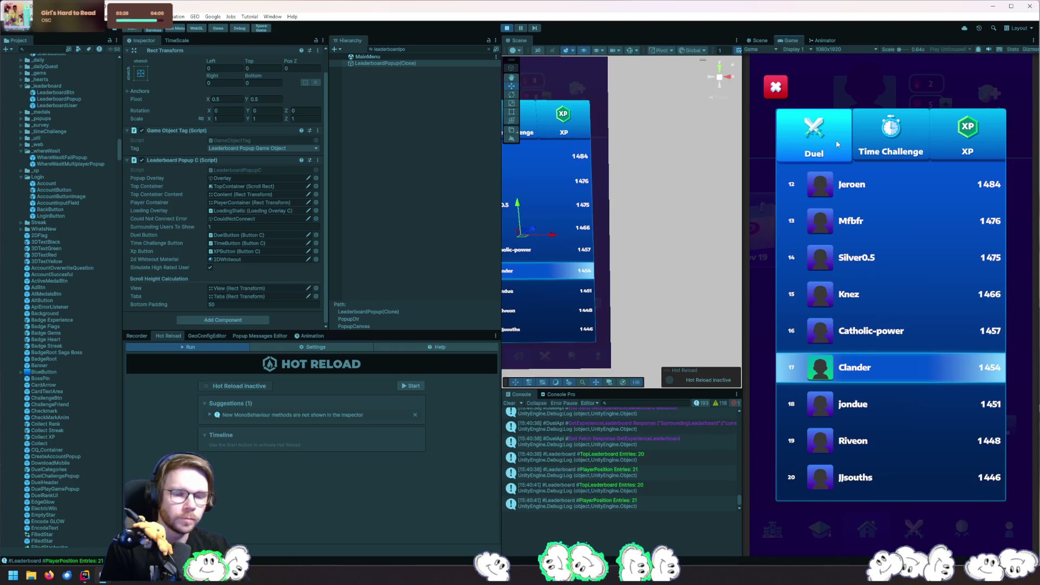
pyautogui.click(906, 142)
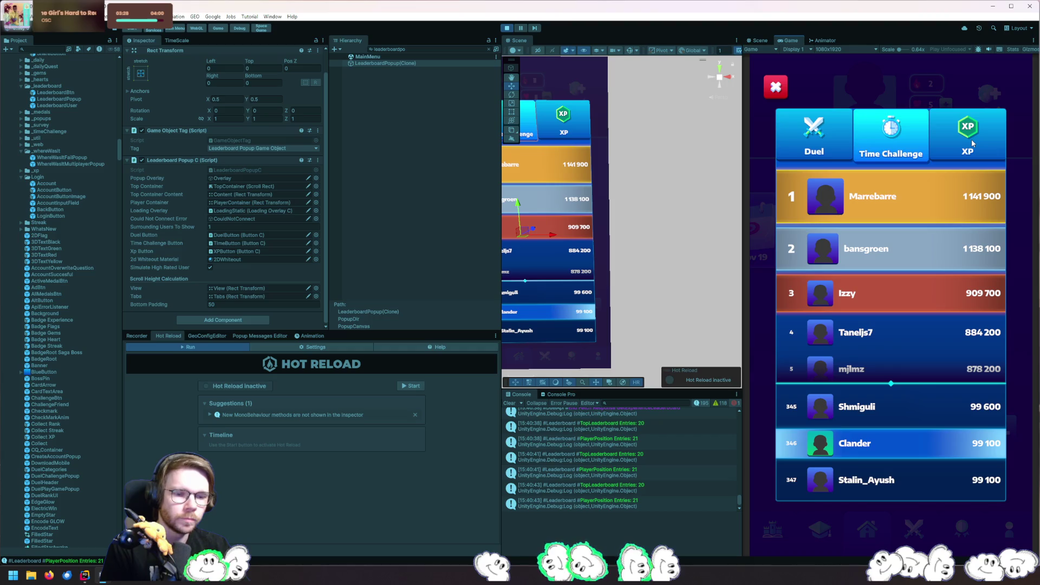
pyautogui.click(971, 140)
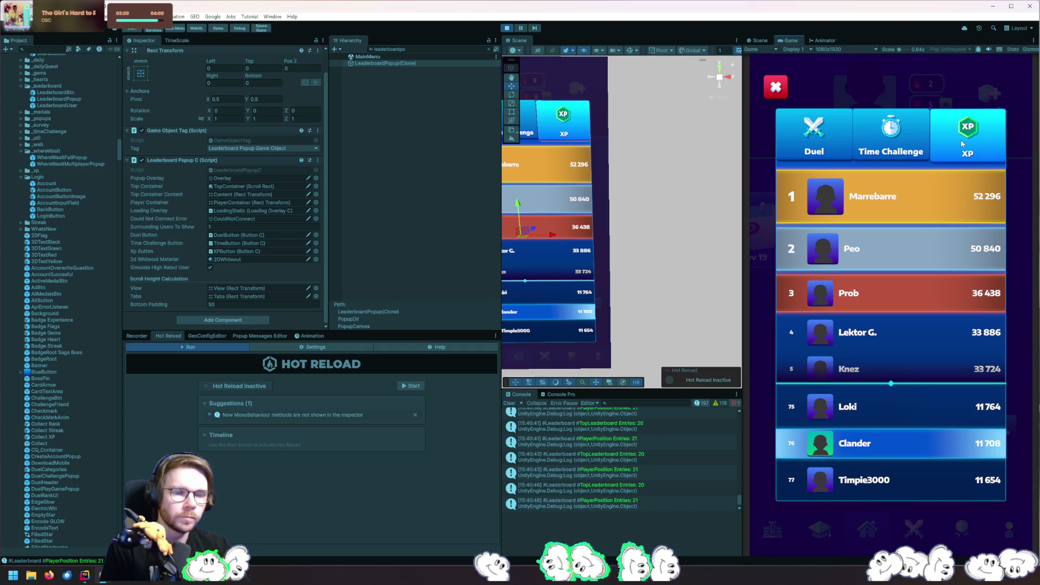
pyautogui.click(914, 141)
pyautogui.scroll(-5, 932, 262)
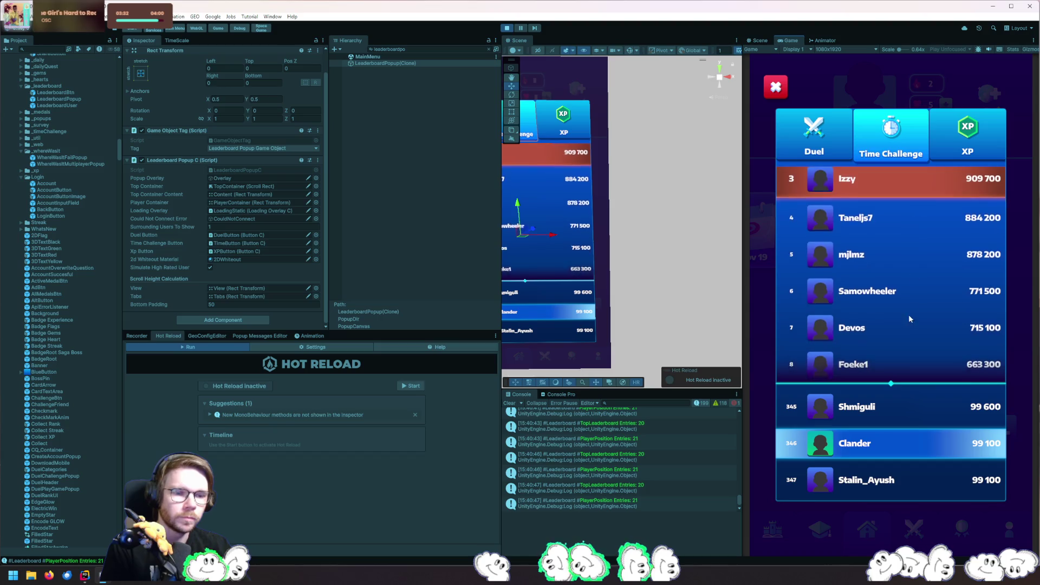
pyautogui.scroll(-10, 902, 244)
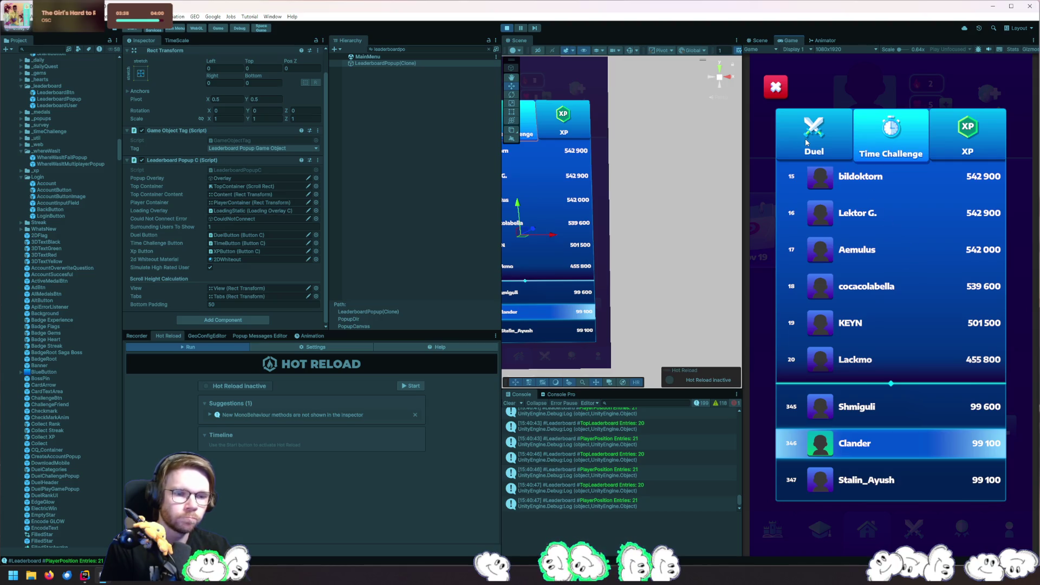
pyautogui.click(508, 29)
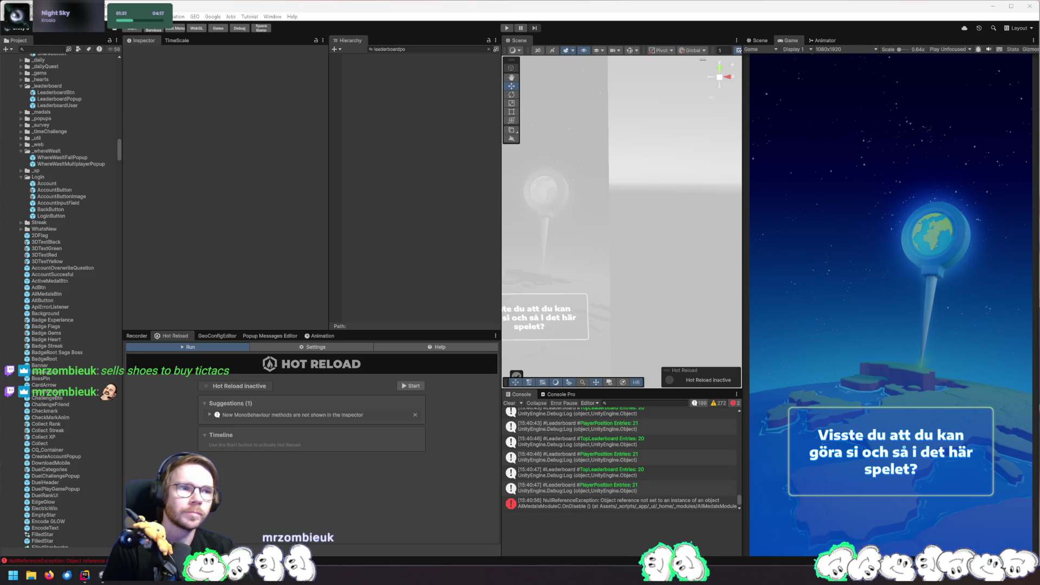
# Inspect the NullReferenceException entry in the Console
pyautogui.click(643, 504)
# Open the error's source line in AllMedalsModuleC.cs in Rider and reposition the Rider window
pyautogui.doubleClick(644, 504)
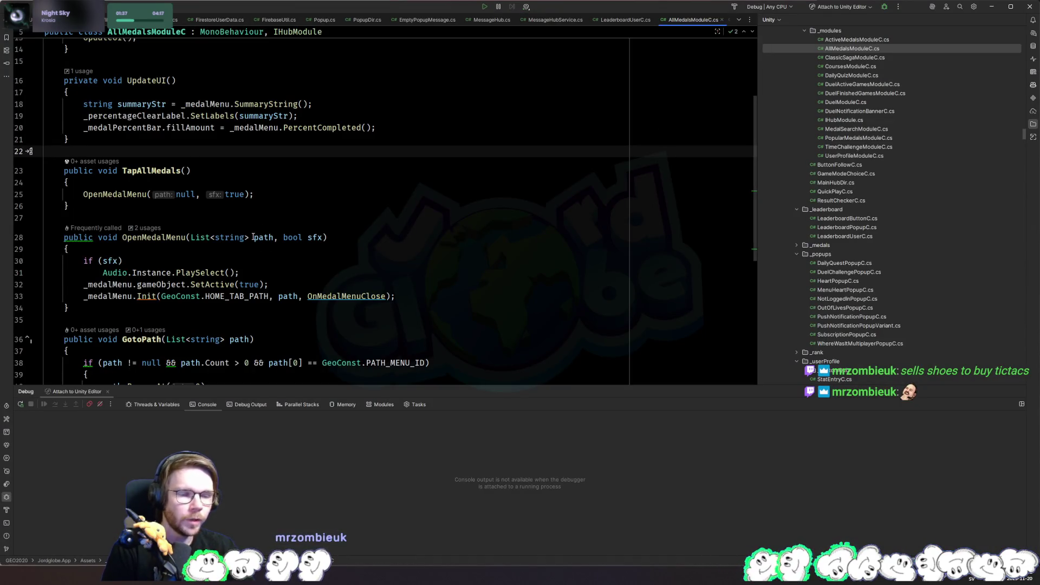
pyautogui.scroll(2, 237, 205)
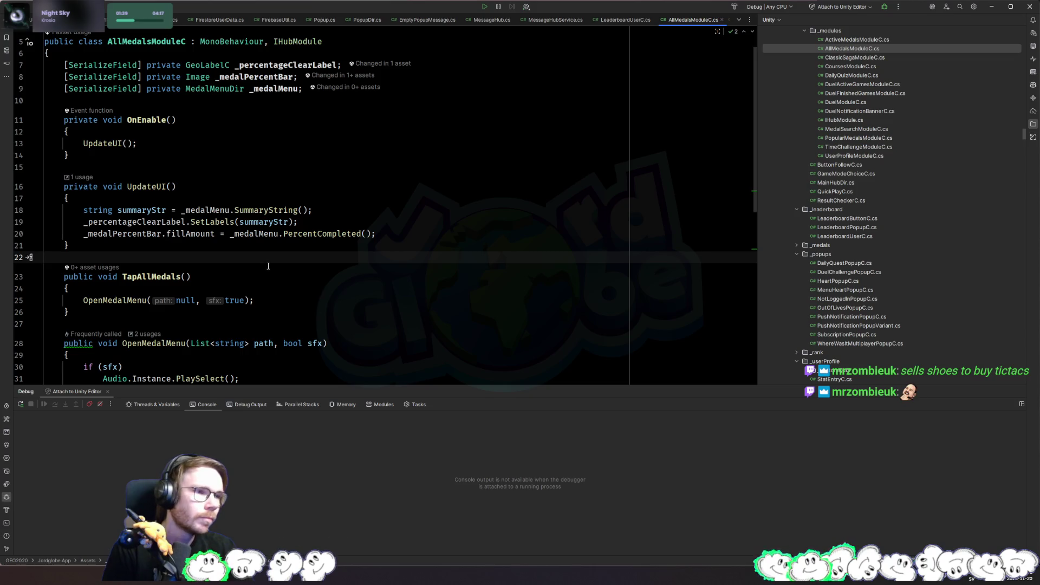
pyautogui.hotkey('alt', 'Tab')
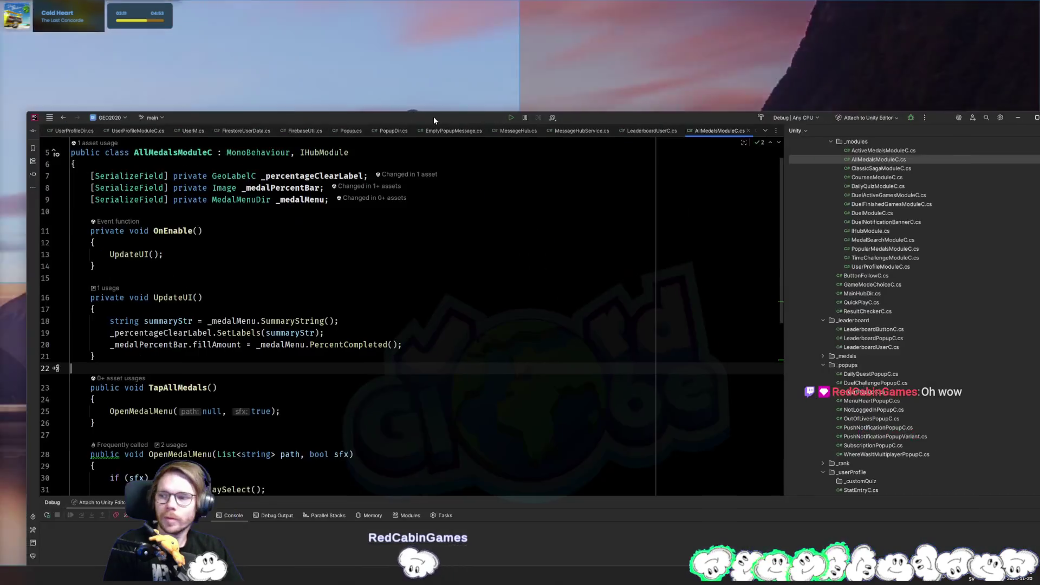
pyautogui.moveTo(433, 116)
pyautogui.mouseDown()
pyautogui.moveTo(441, 157)
pyautogui.moveTo(616, 274)
pyautogui.moveTo(544, 306)
pyautogui.moveTo(522, 288)
pyautogui.mouseUp()
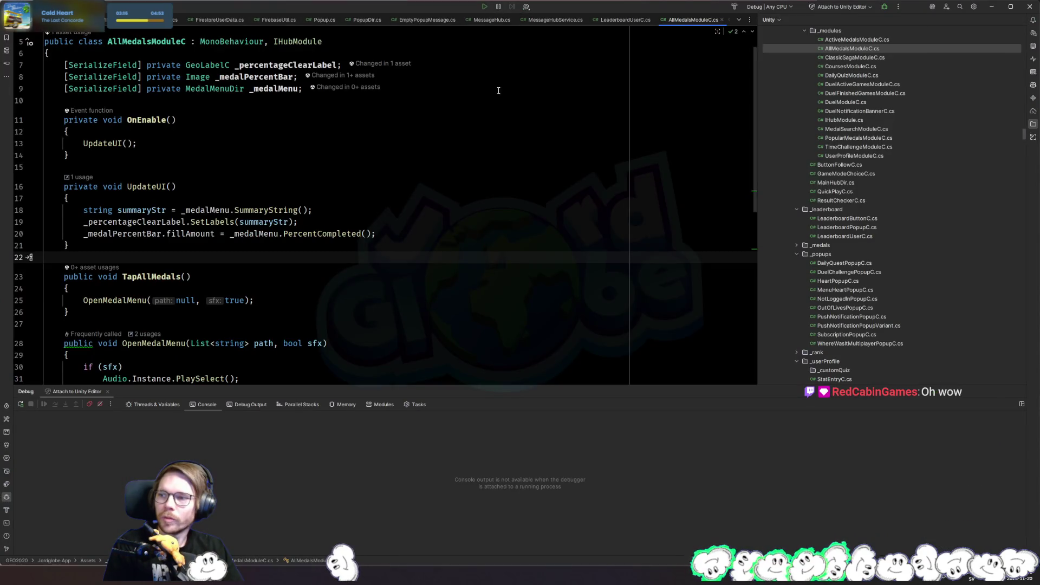
# Maximize the Rider window full-screen, then select TimeChallengeModuleC.cs in the project files
pyautogui.moveTo(417, 6)
pyautogui.mouseDown()
pyautogui.moveTo(450, 83)
pyautogui.moveTo(450, 174)
pyautogui.moveTo(477, 285)
pyautogui.moveTo(504, 295)
pyautogui.moveTo(538, 348)
pyautogui.mouseUp()
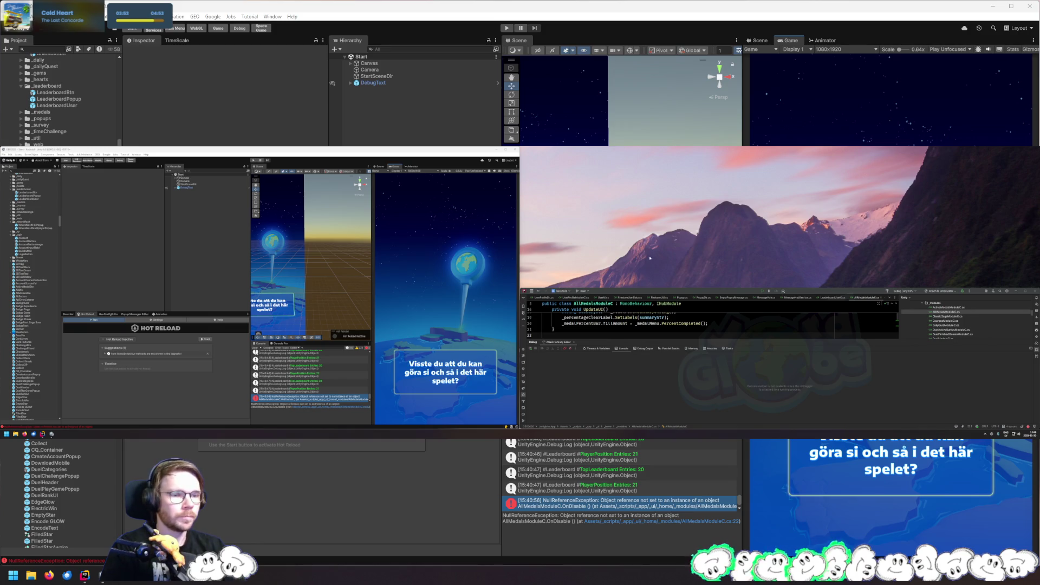
pyautogui.moveTo(685, 291)
pyautogui.mouseDown()
pyautogui.moveTo(297, 253)
pyautogui.moveTo(521, 310)
pyautogui.moveTo(451, 299)
pyautogui.mouseUp()
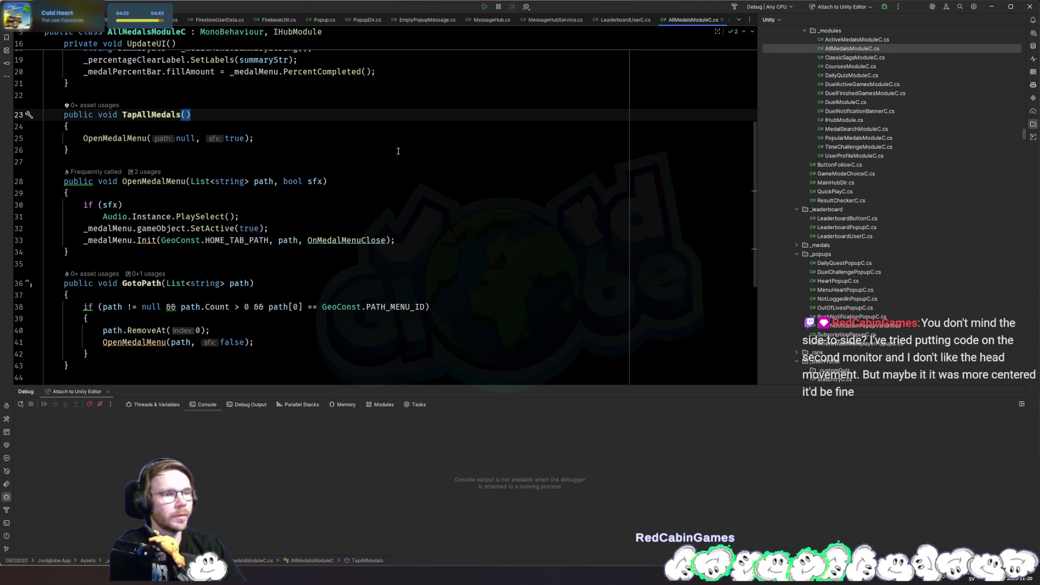
pyautogui.click(883, 148)
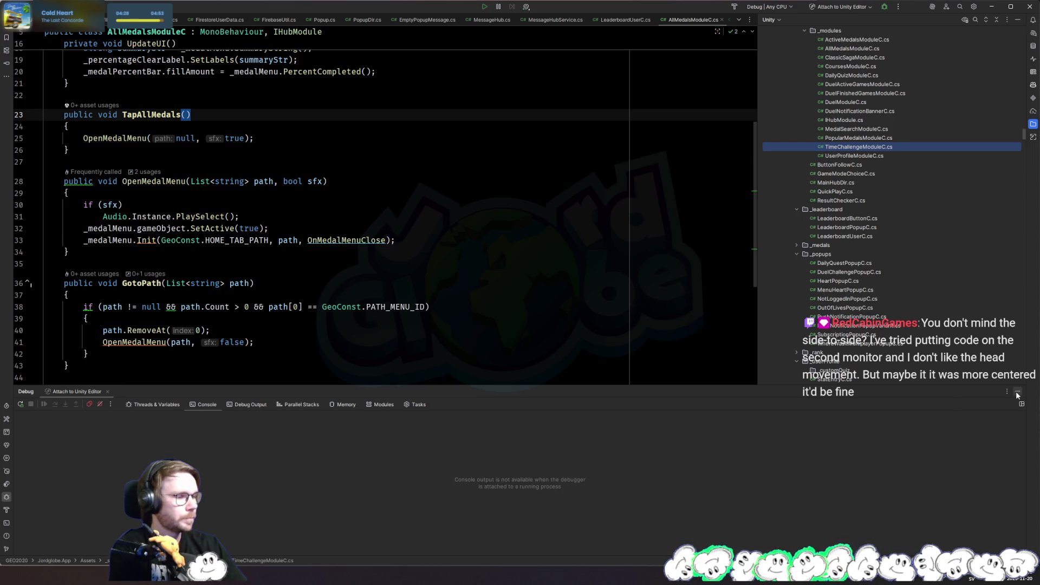
# Hide Rider's Debug window, select PlaySelect on line 31, and switch back to Unity
pyautogui.click(1017, 392)
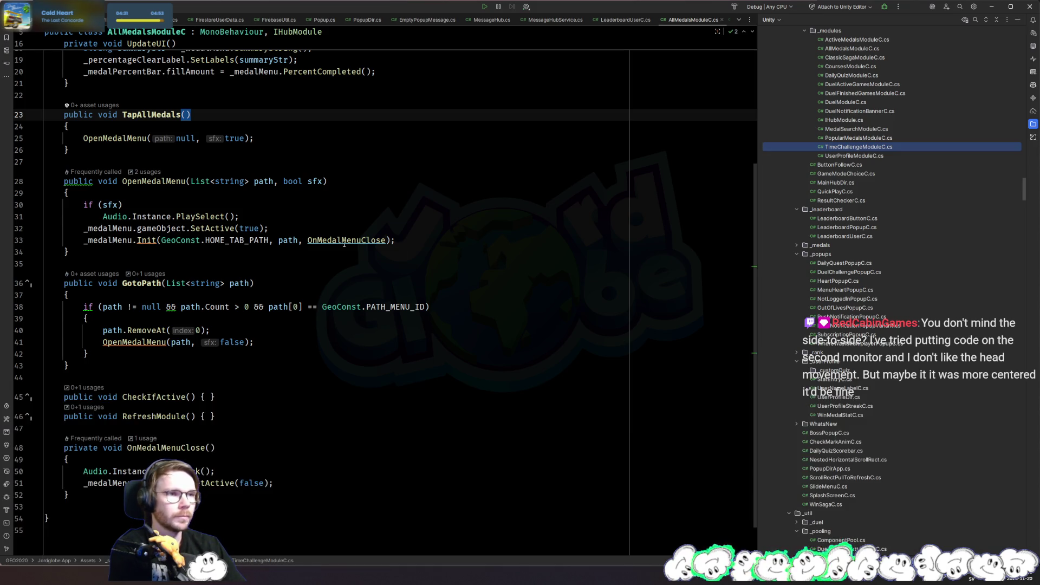
pyautogui.click(230, 217)
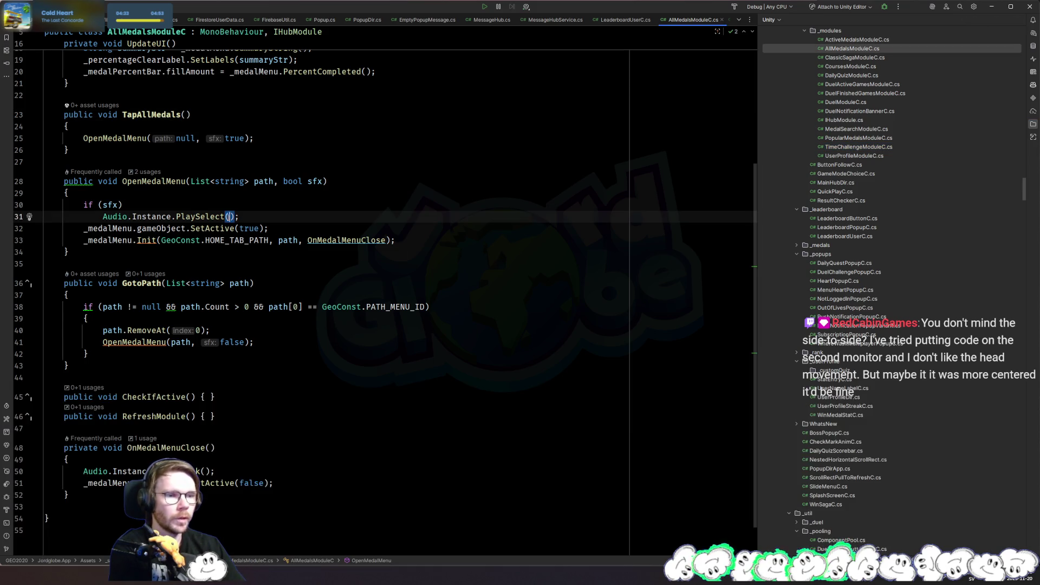
pyautogui.doubleClick(178, 214)
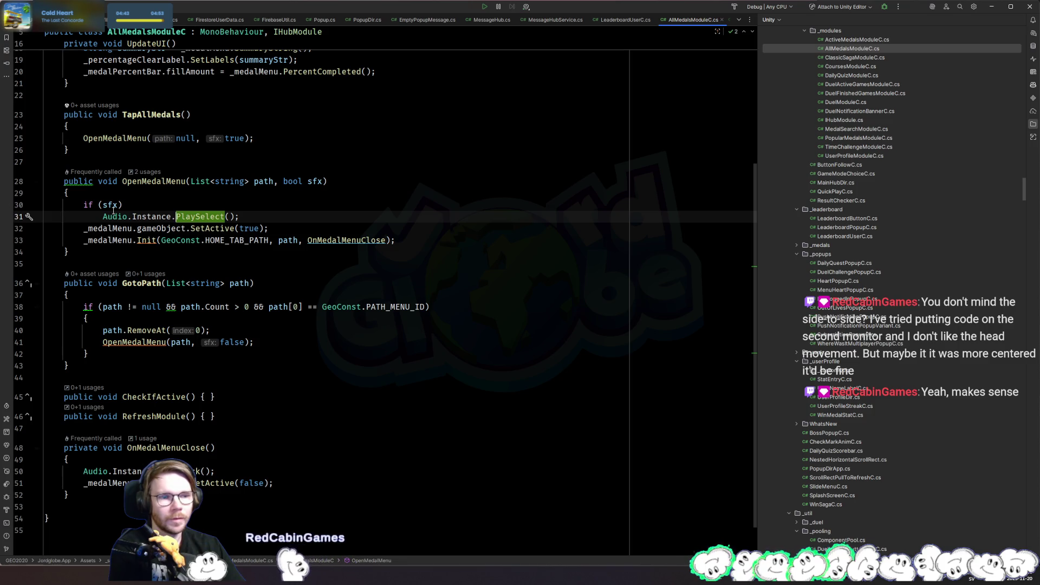
pyautogui.hotkey('alt', 'Tab')
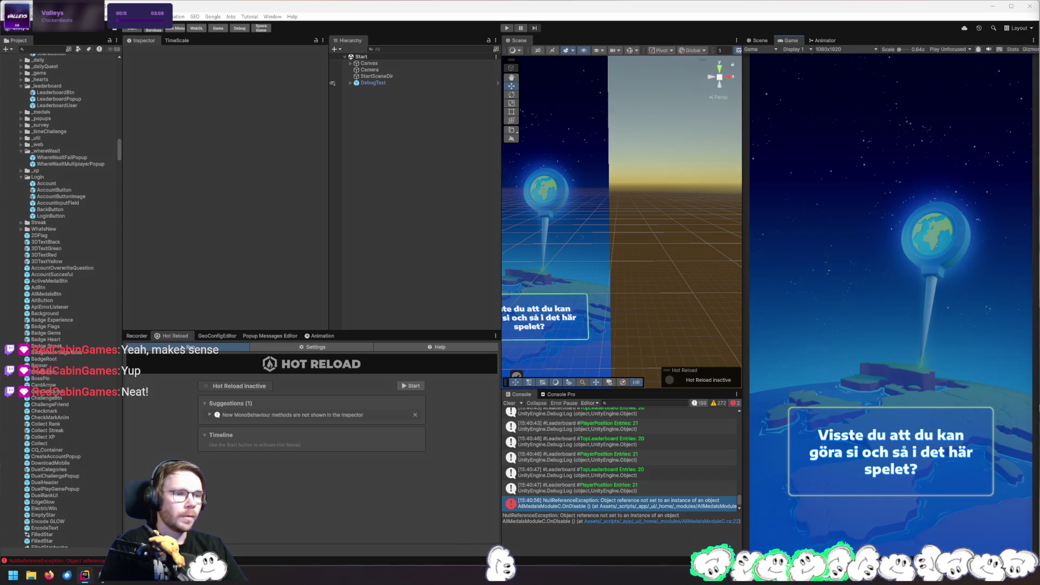
pyautogui.hotkey('alt', 'Tab')
pyautogui.click(307, 182)
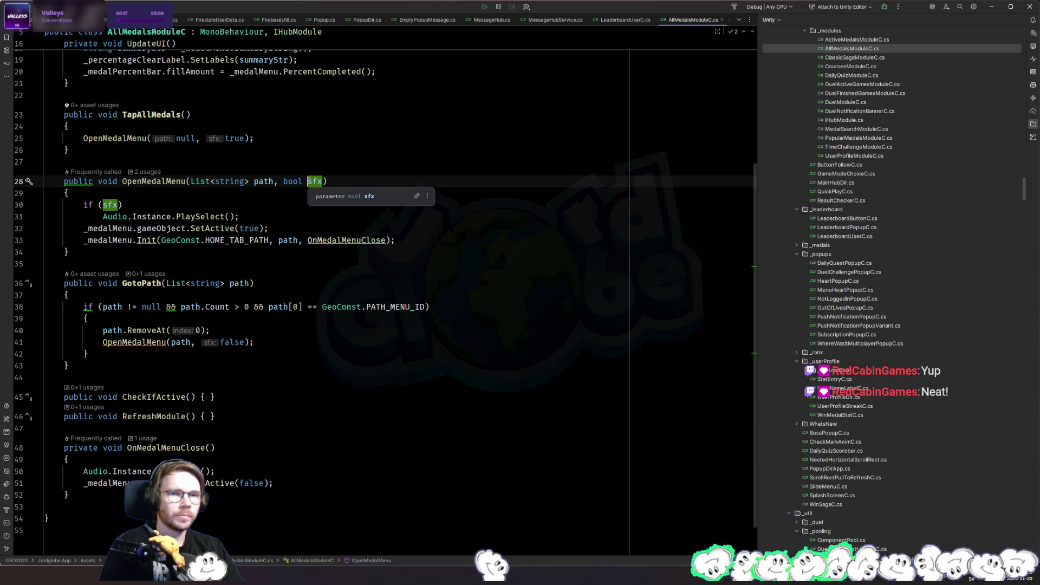
pyautogui.press('Down')
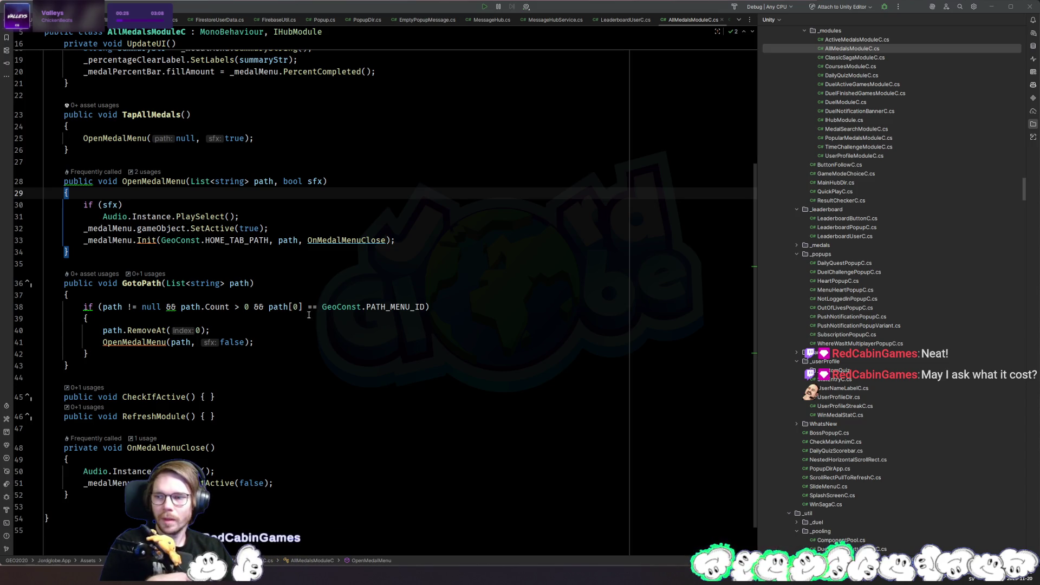
pyautogui.click(339, 327)
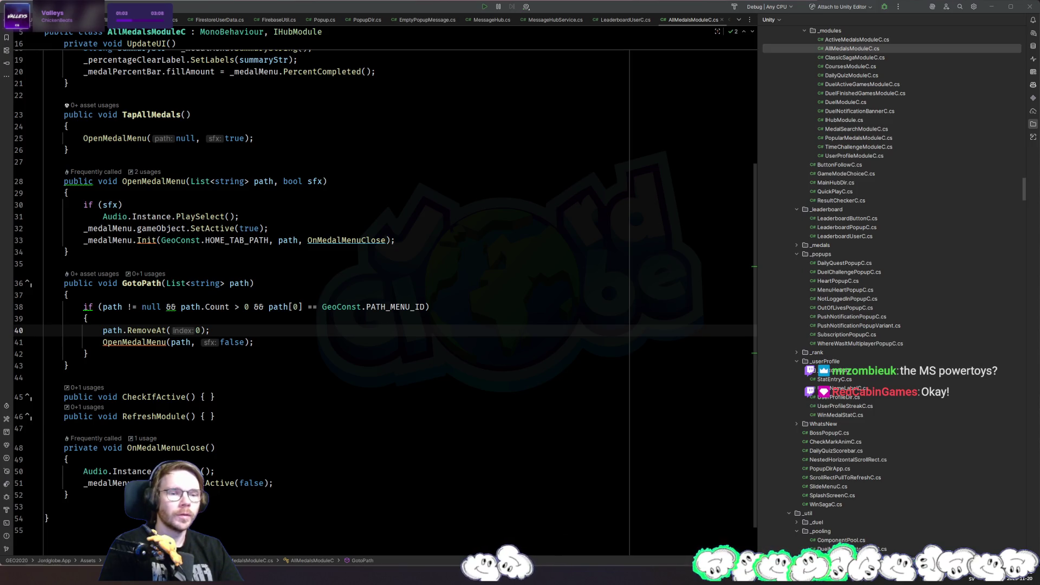
# Place the Samsung Odyssey OLED G9 page over the editor, enlarged, and highlight its model name
pyautogui.moveTo(0, 82)
pyautogui.mouseDown()
pyautogui.moveTo(304, 130)
pyautogui.moveTo(279, 90)
pyautogui.moveTo(242, 82)
pyautogui.mouseUp()
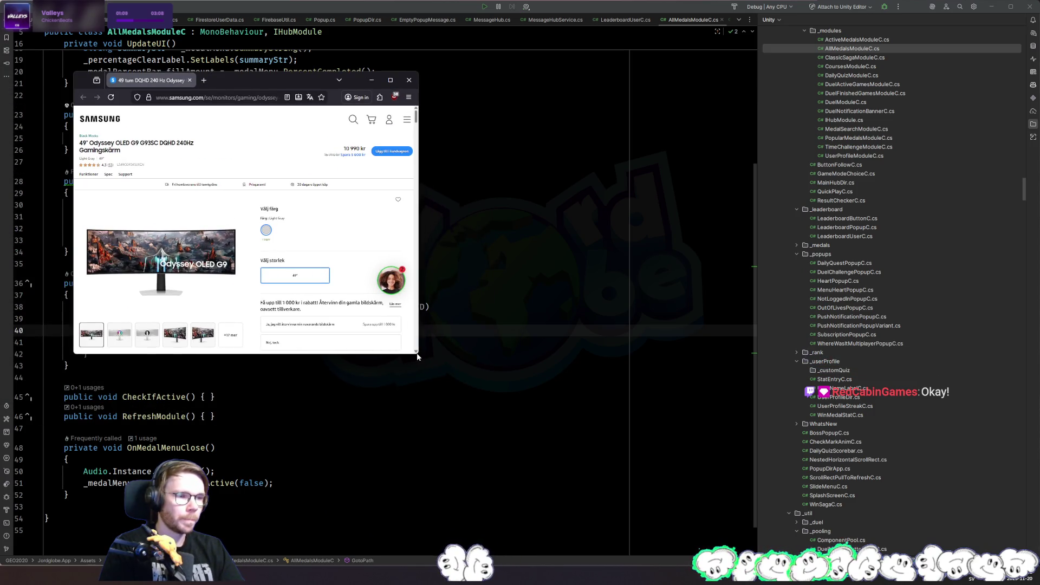
pyautogui.moveTo(417, 356); pyautogui.dragTo(683, 489)
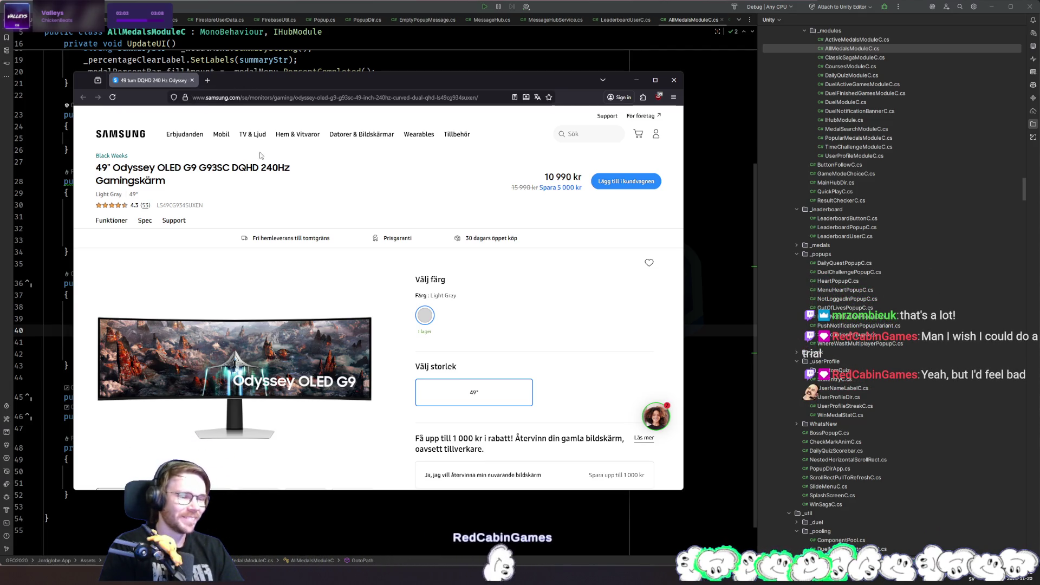
pyautogui.scroll(-5, 333, 227)
pyautogui.scroll(-4, 334, 227)
pyautogui.scroll(8, 241, 209)
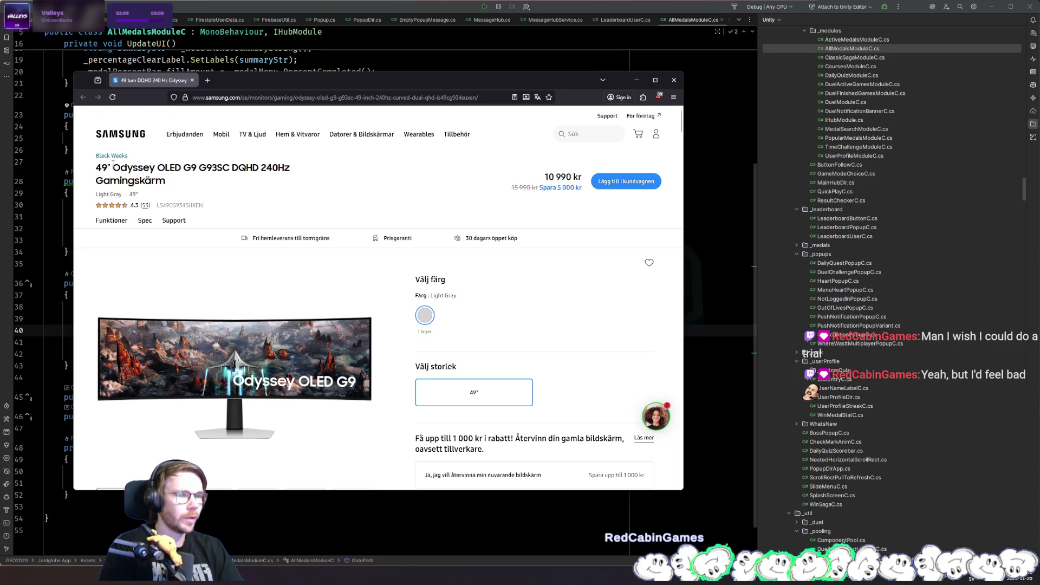
pyautogui.moveTo(98, 168); pyautogui.dragTo(220, 168)
pyautogui.click(197, 192)
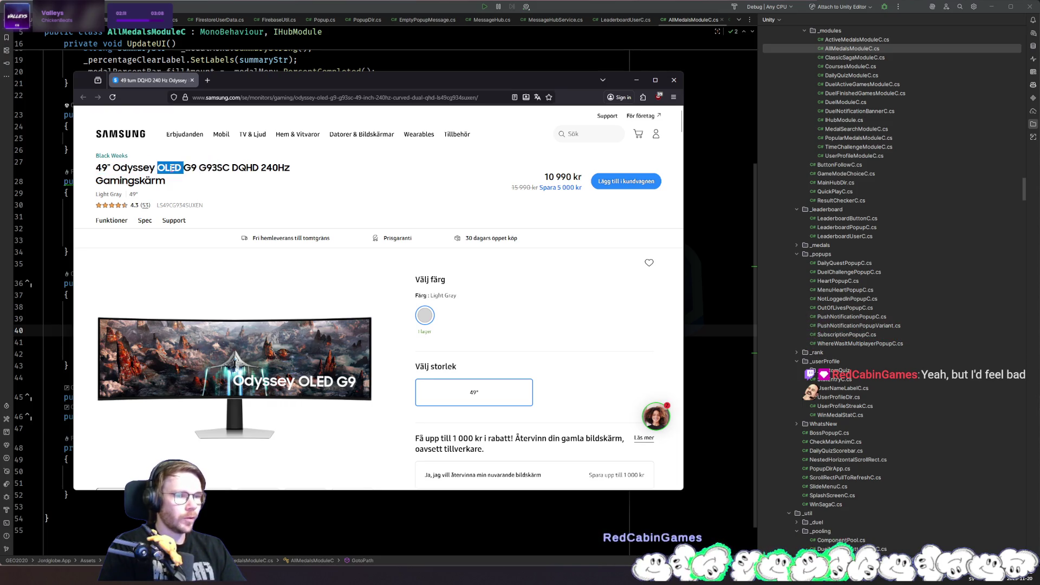
# Highlight the 0,03 ms response time under Toppfunktioner, then close the Samsung page
pyautogui.scroll(-10, 193, 179)
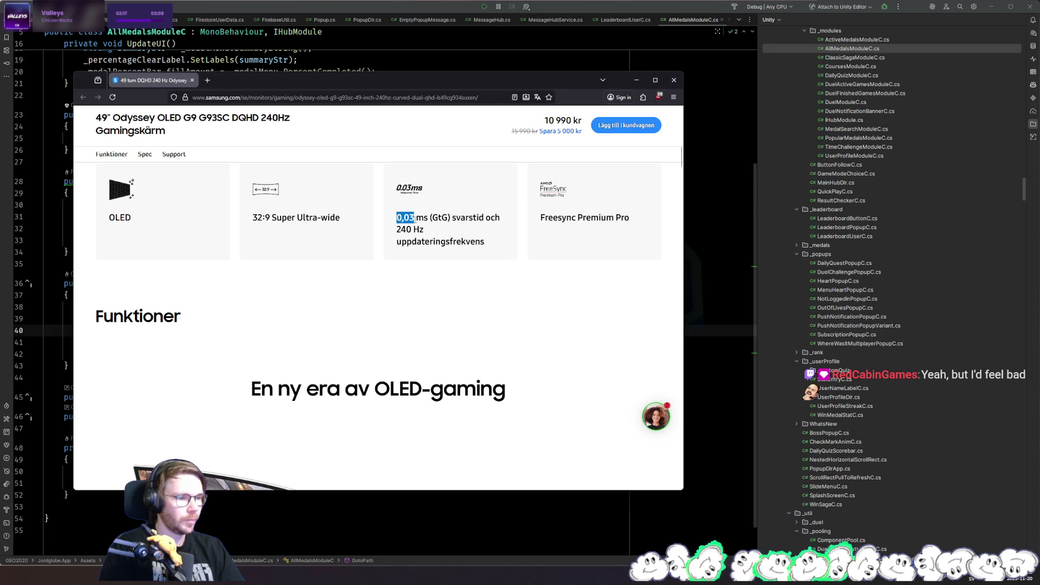
pyautogui.scroll(5, 463, 241)
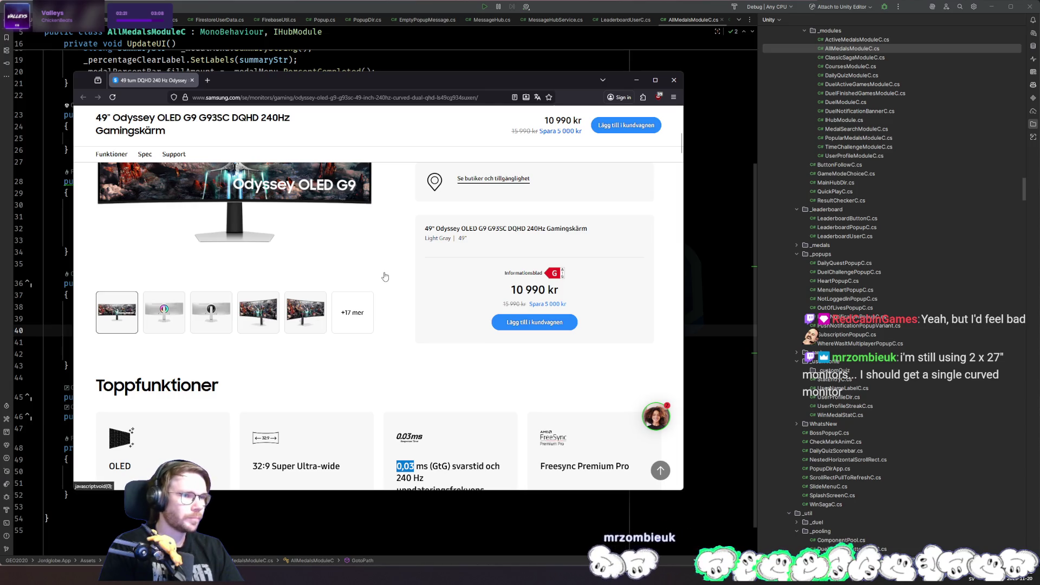
pyautogui.scroll(-2, 390, 295)
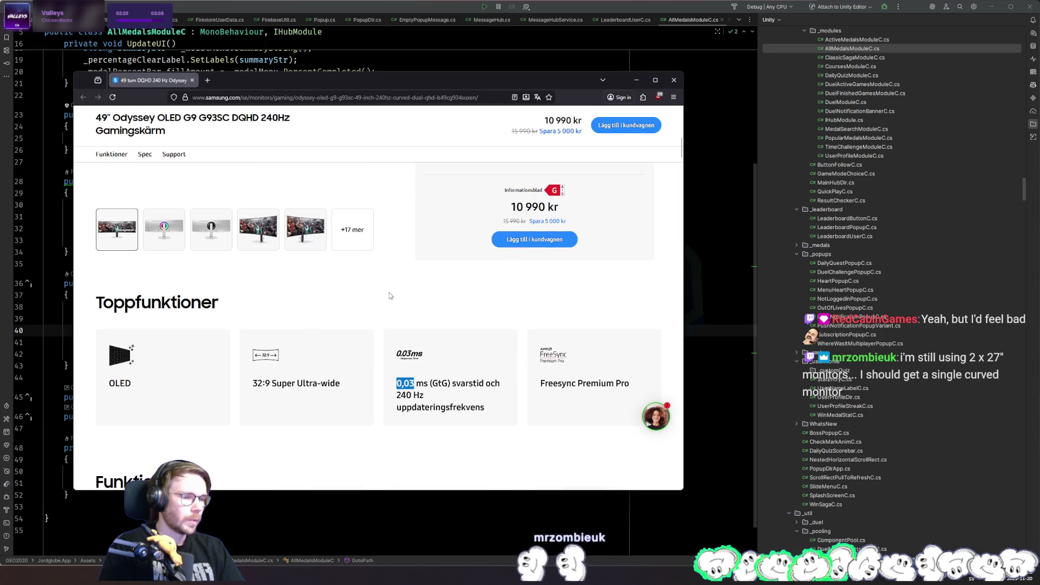
pyautogui.scroll(3, 398, 300)
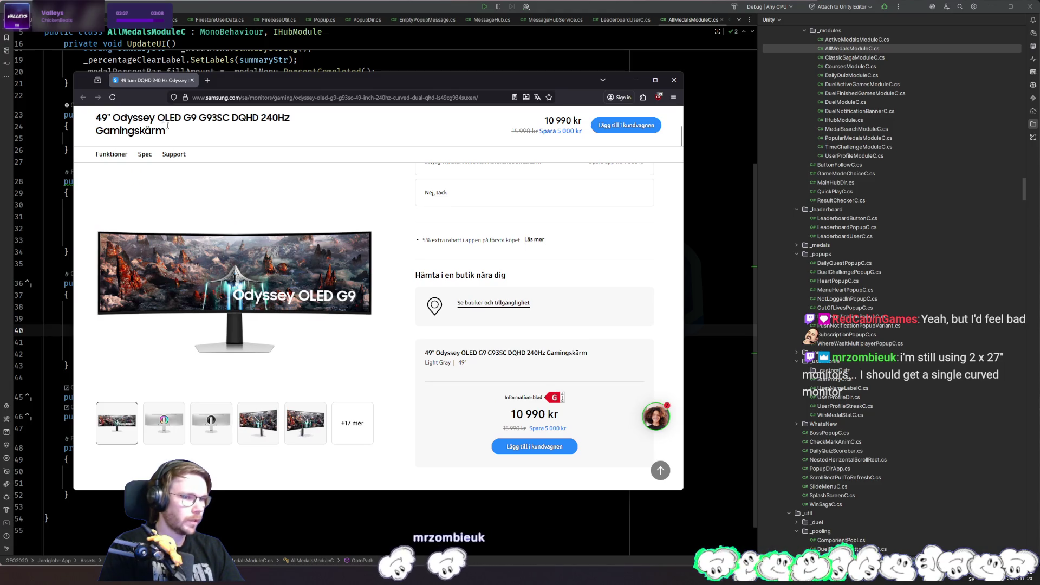
pyautogui.scroll(-4, 397, 382)
pyautogui.tripleClick(397, 381)
pyautogui.click(396, 388)
pyautogui.doubleClick(397, 383)
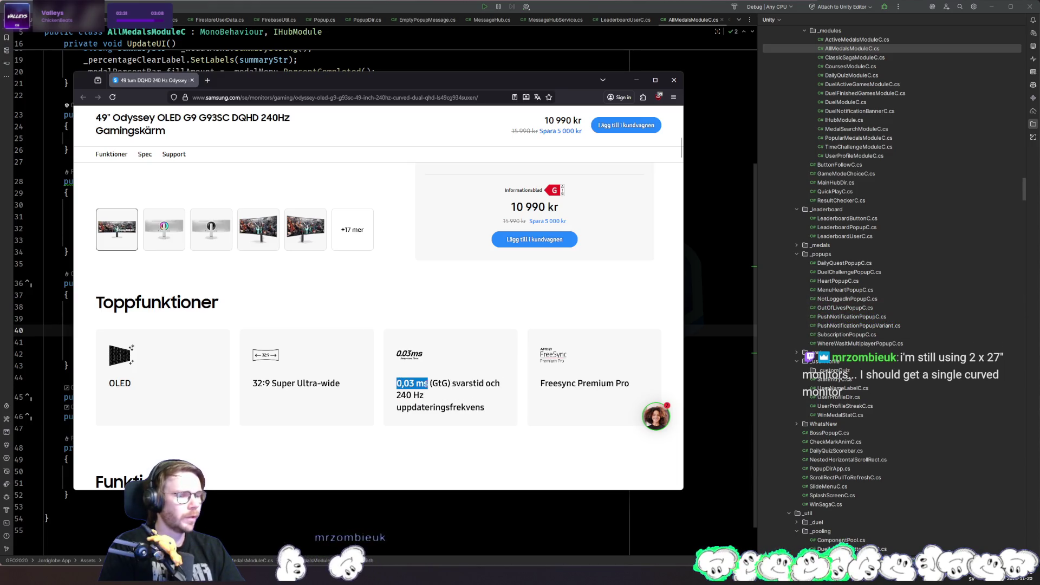
pyautogui.click(397, 389)
pyautogui.scroll(2, 426, 377)
pyautogui.scroll(3, 426, 377)
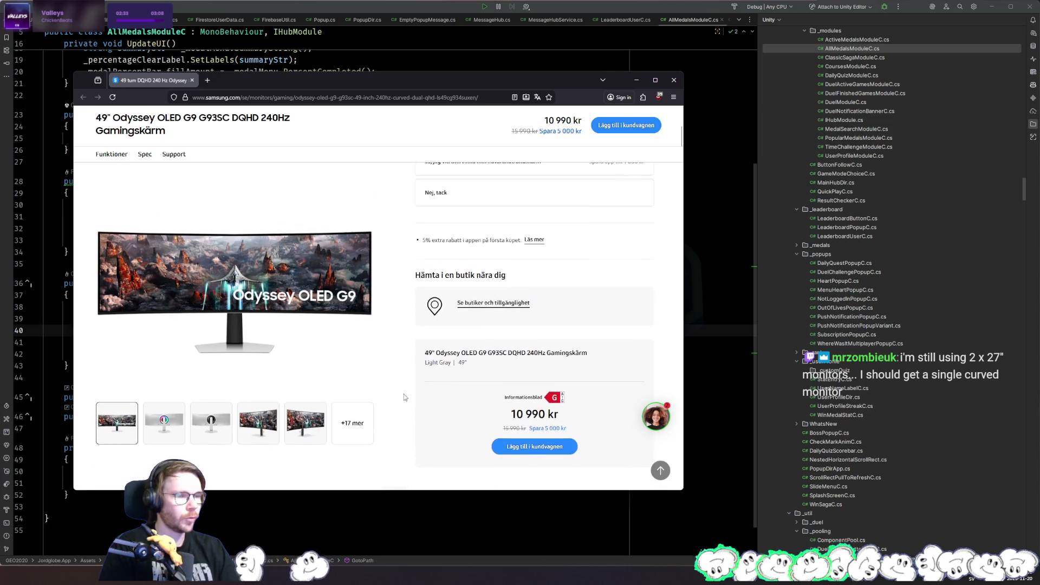
pyautogui.scroll(-5, 287, 325)
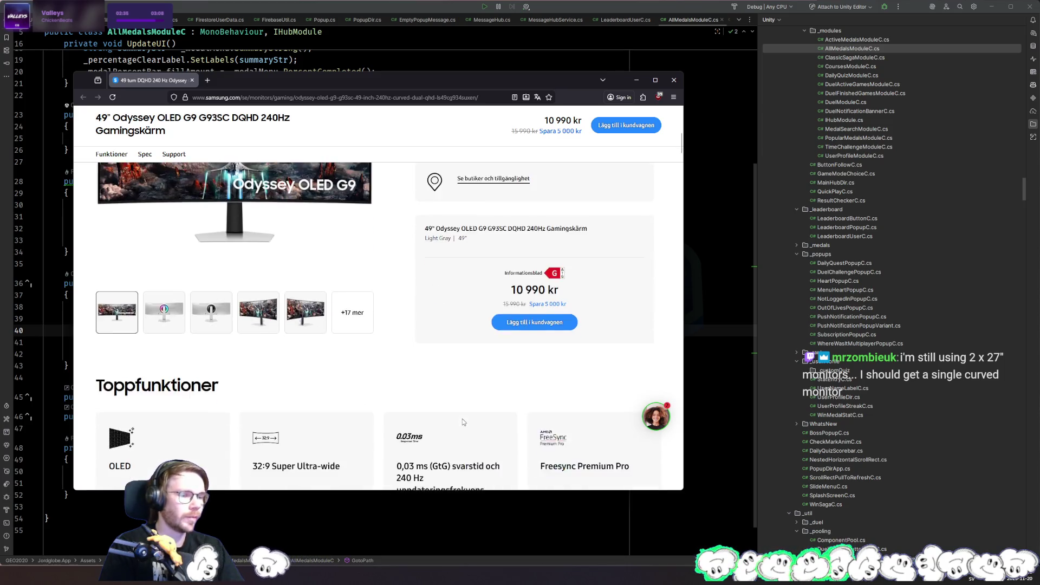
pyautogui.moveTo(396, 383); pyautogui.dragTo(430, 383)
pyautogui.click(334, 421)
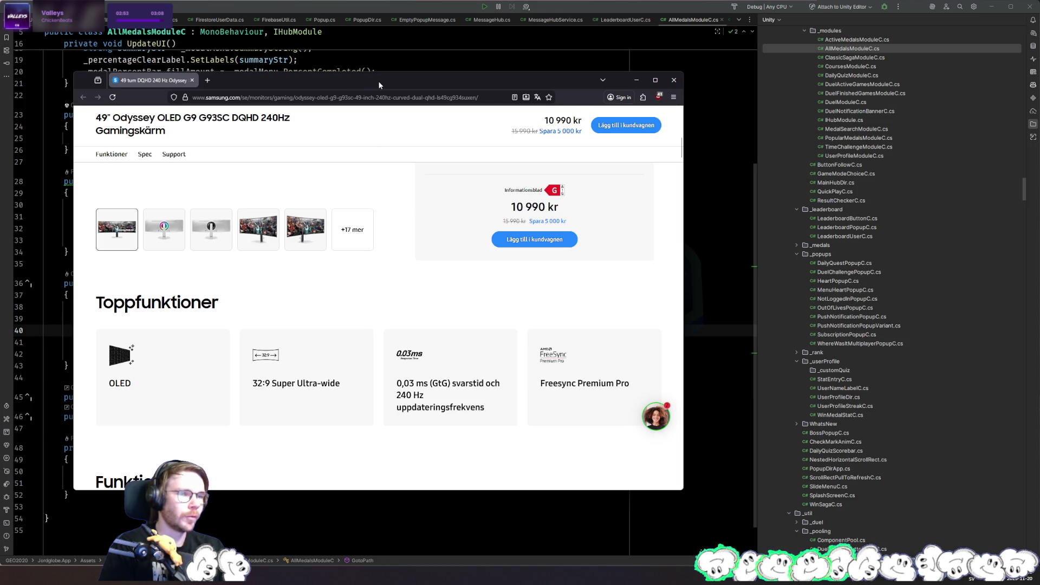
pyautogui.hotkey('ctrl', 'w')
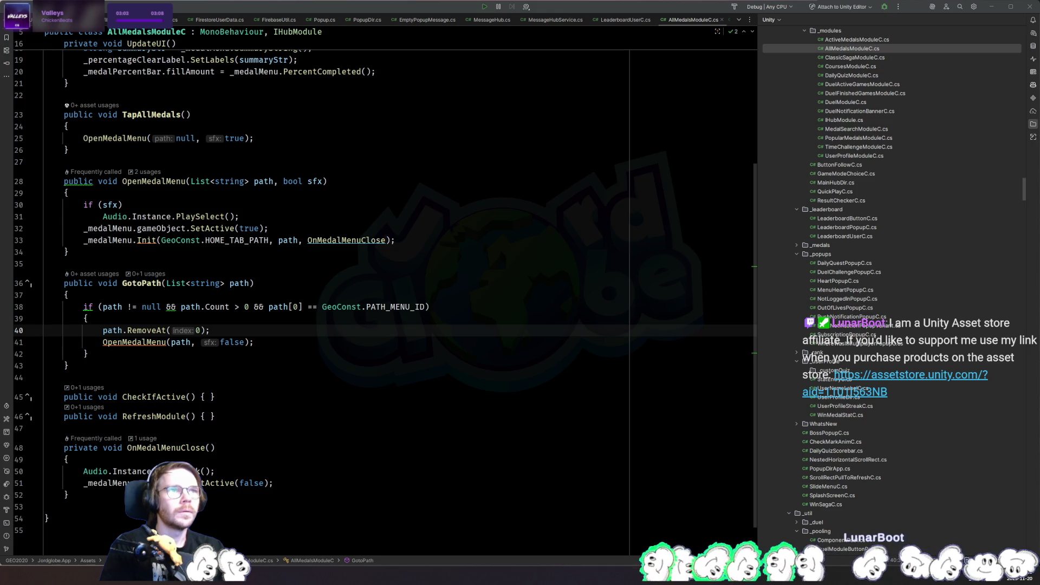
# Bring the NetOnNet monitor page on screen and highlight its 1 ms response time
pyautogui.moveTo(224, 0)
pyautogui.mouseDown()
pyautogui.moveTo(526, 102)
pyautogui.moveTo(497, 102)
pyautogui.mouseUp()
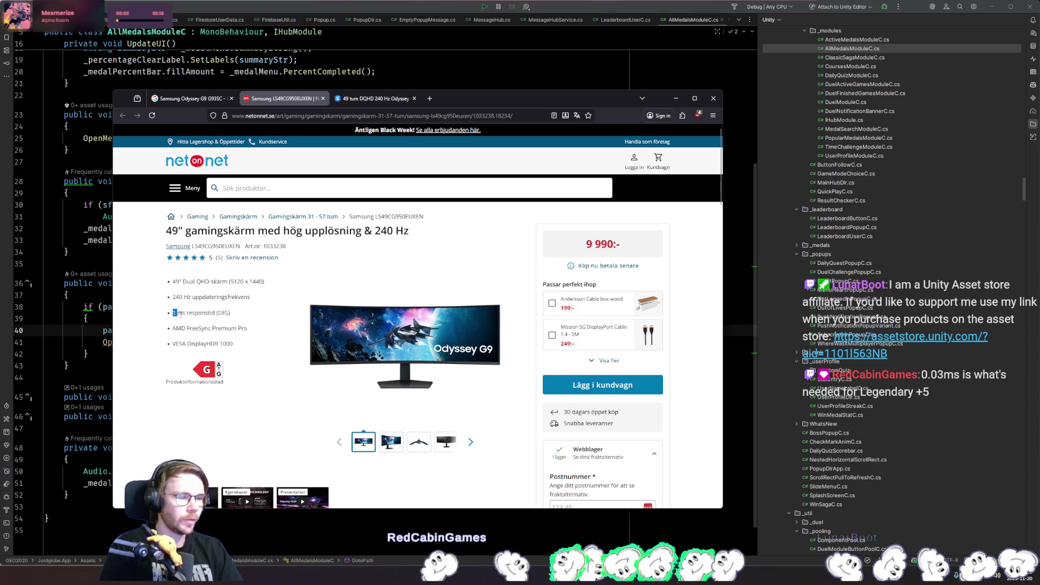
pyautogui.tripleClick(236, 316)
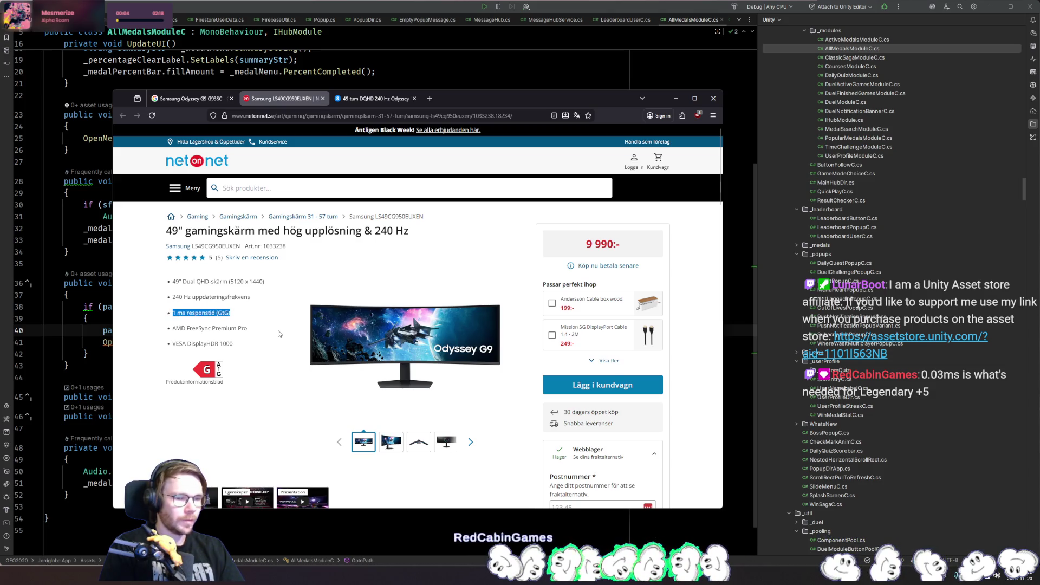
pyautogui.scroll(-5, 265, 336)
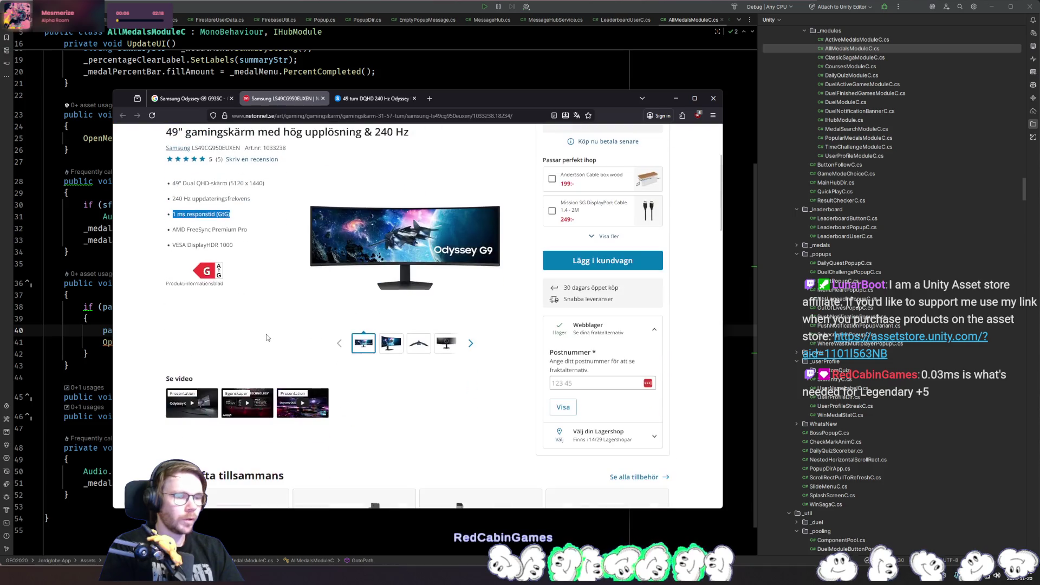
pyautogui.scroll(-5, 372, 361)
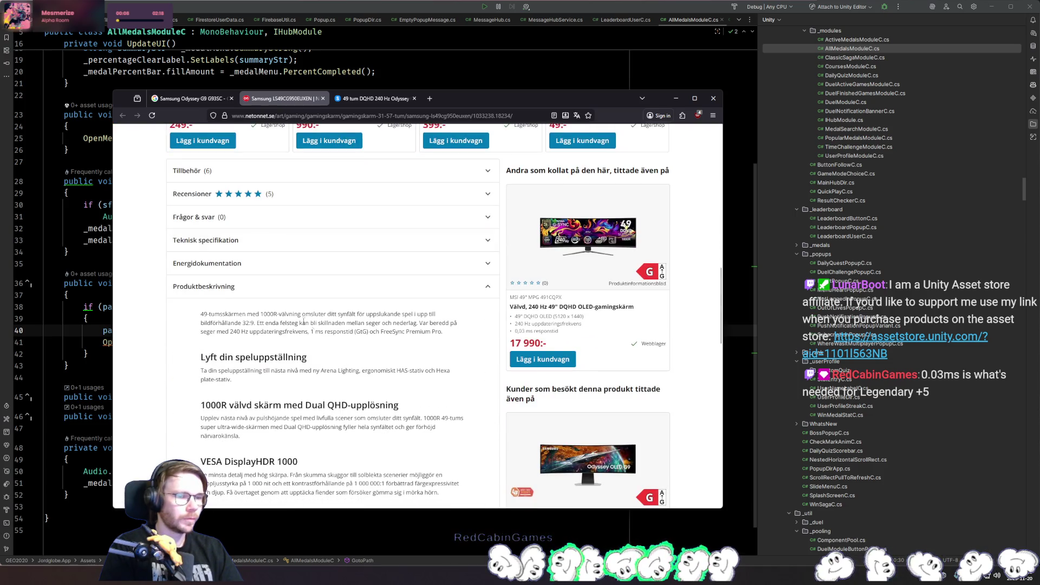
# Check the display type under Teknisk specifikation, then move the browser off-screen
pyautogui.click(371, 246)
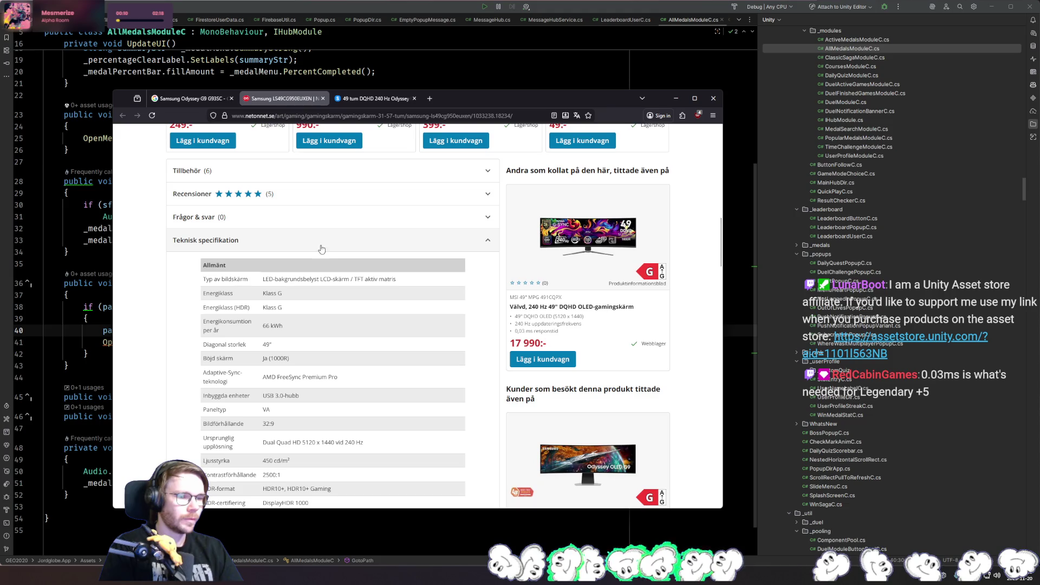
pyautogui.moveTo(244, 279); pyautogui.dragTo(418, 281)
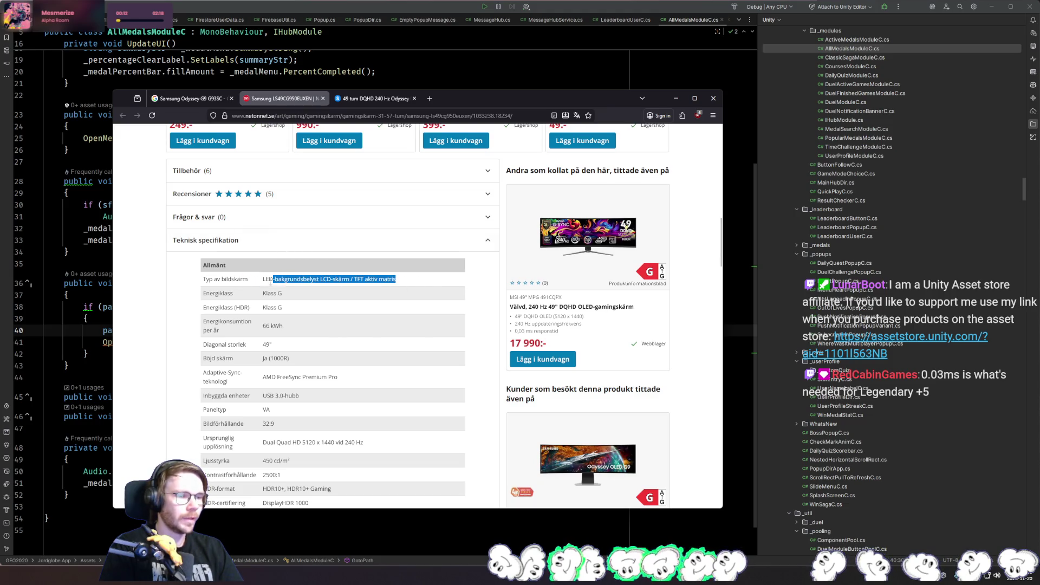
pyautogui.scroll(-4, 388, 335)
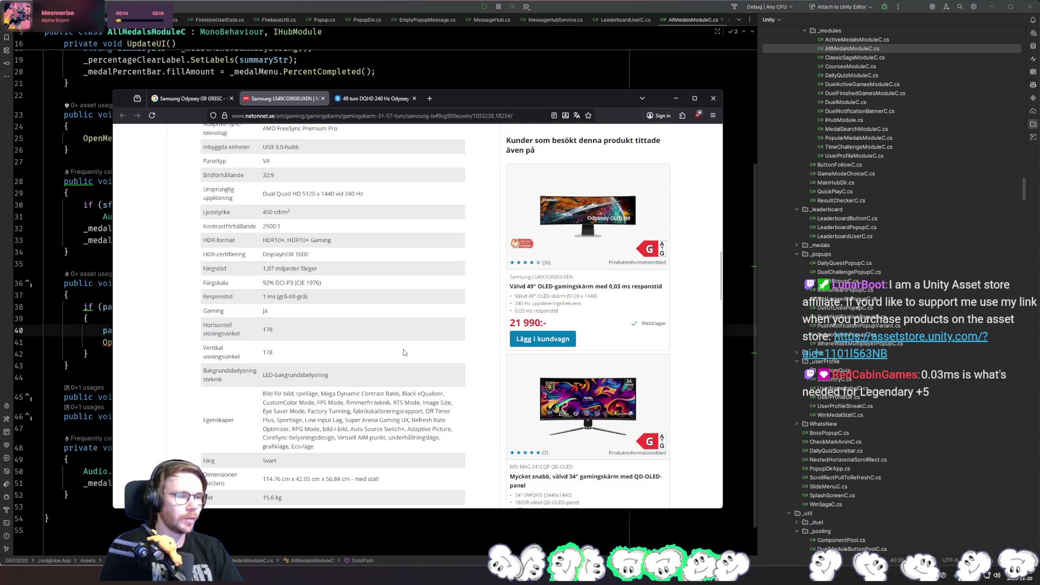
pyautogui.scroll(4, 387, 338)
pyautogui.scroll(3, 385, 351)
pyautogui.moveTo(479, 94); pyautogui.dragTo(254, 0)
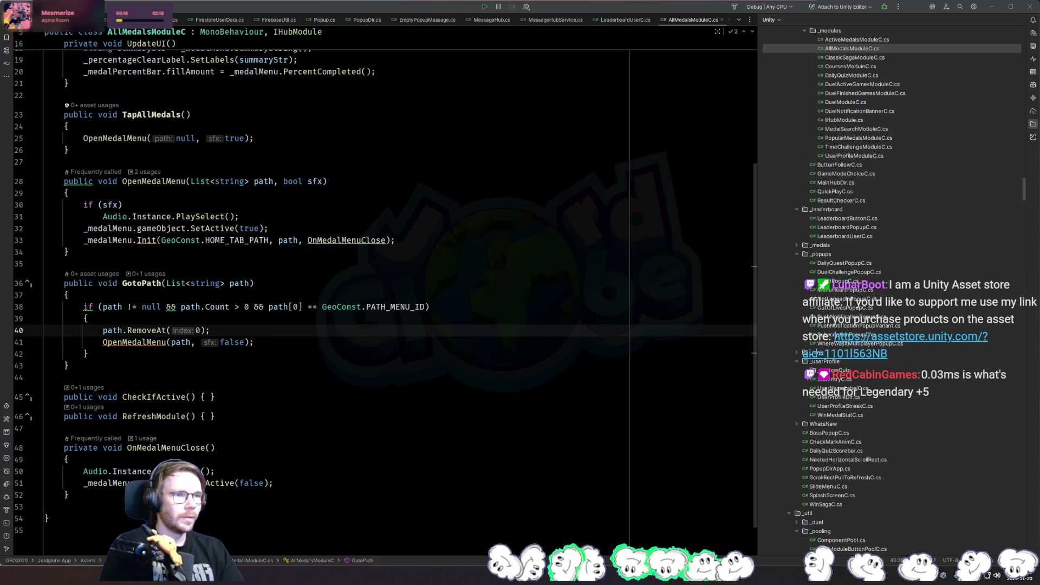
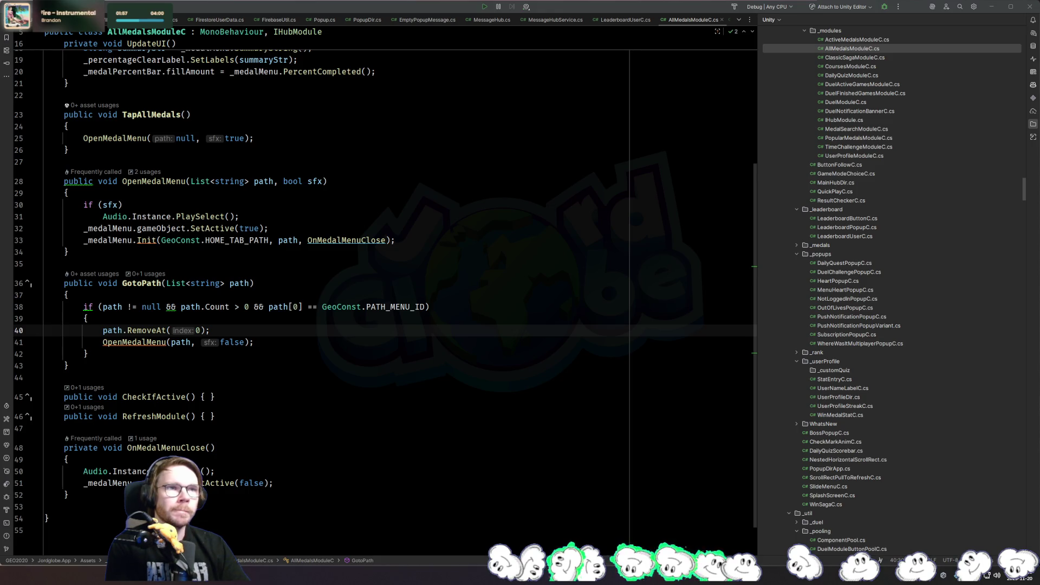
# Open SinglePinC.cs by searching project files for 'singlepin'
pyautogui.click(228, 216)
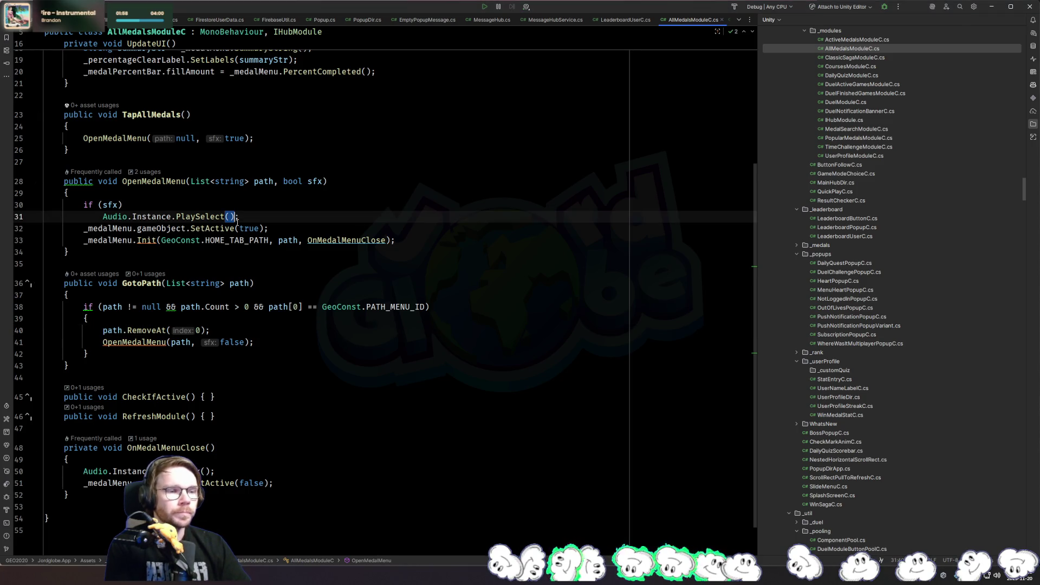
pyautogui.hotkey('ctrl', 'shift', 'n')
pyautogui.write('singlepin')
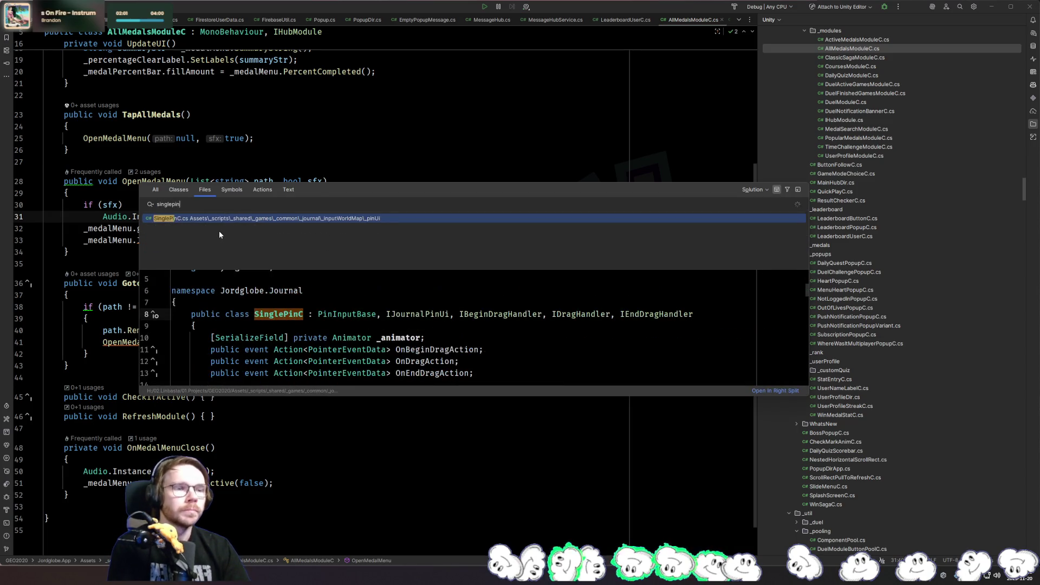
pyautogui.press('Return')
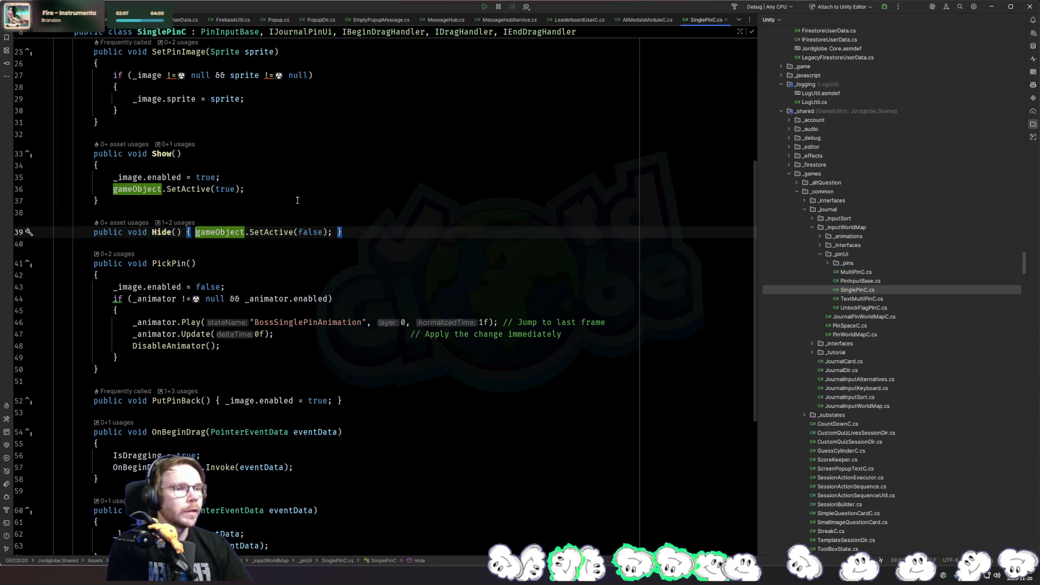
# In Hide(), wrap gameObject.SetActive(false) inside an if (gameObject != null) block
pyautogui.scroll(5, 404, 238)
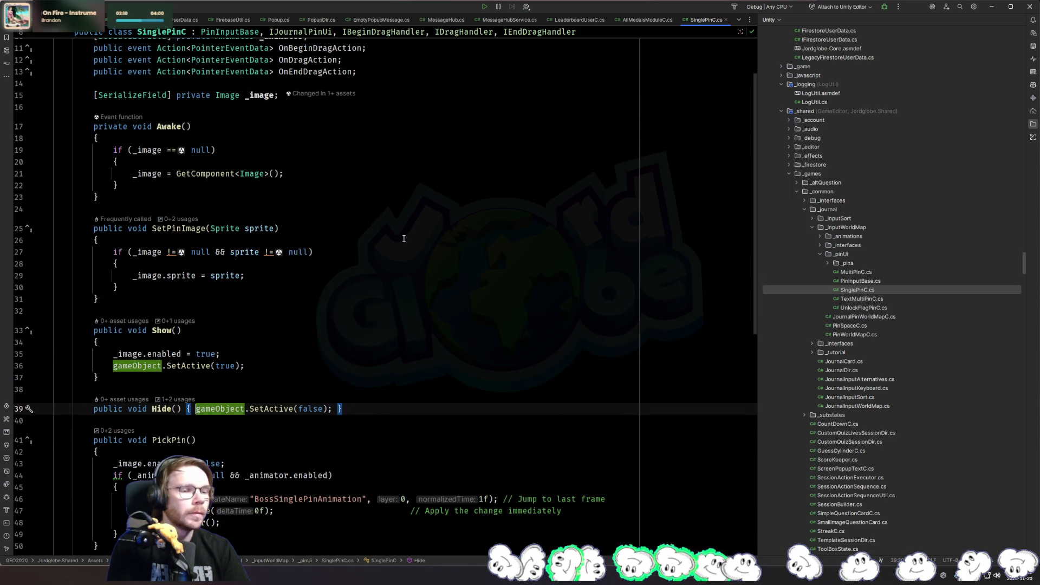
pyautogui.press('Return')
pyautogui.press('Return')
pyautogui.write('if (ga')
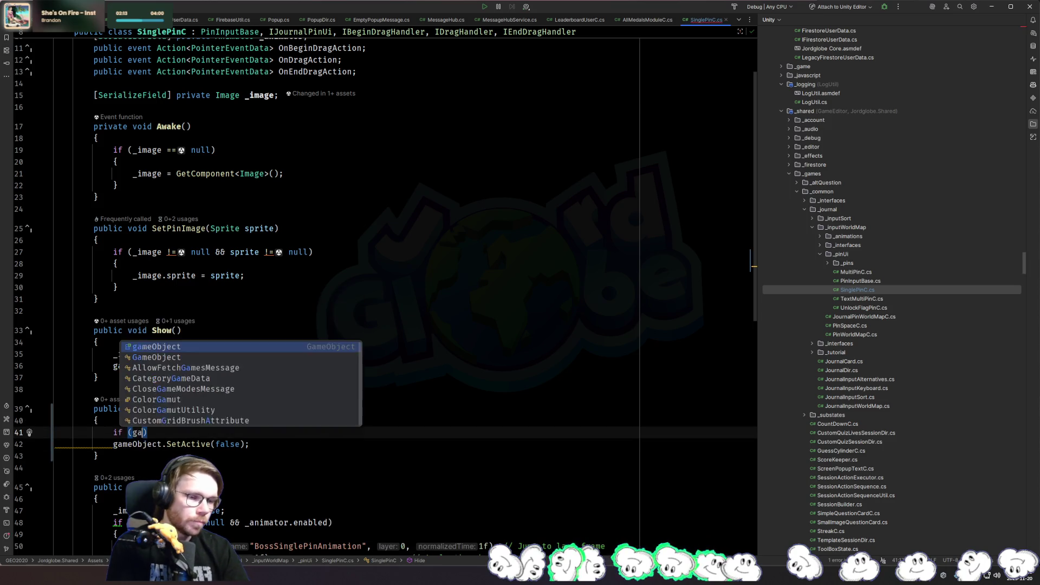
pyautogui.press('Return')
pyautogui.write('!= null')
pyautogui.hotkey('ctrl', 'shift', 'Return')
pyautogui.press('Down')
pyautogui.press('Down')
pyautogui.hotkey('ctrl', 'shift', 'alt', 'Up')
pyautogui.hotkey('ctrl', 'shift', 'alt', 'Down')
pyautogui.hotkey('ctrl', 'shift', 'alt', 'Up')
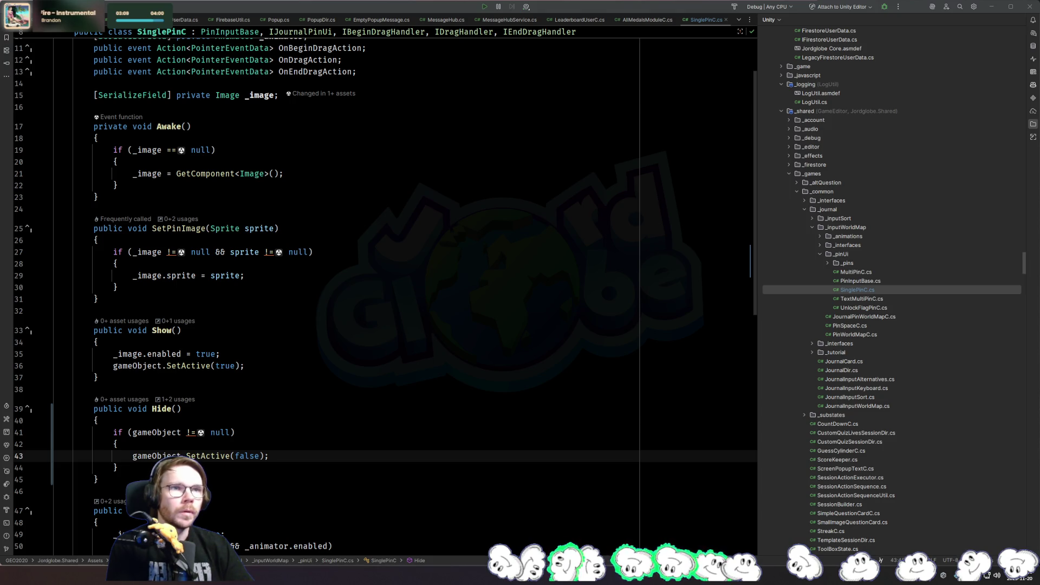
pyautogui.click(412, 224)
# Open WhereWasItSessionMultiplayerDir.cs via a 'wherewasitmu' file search
pyautogui.hotkey('ctrl', 'shift', 'n')
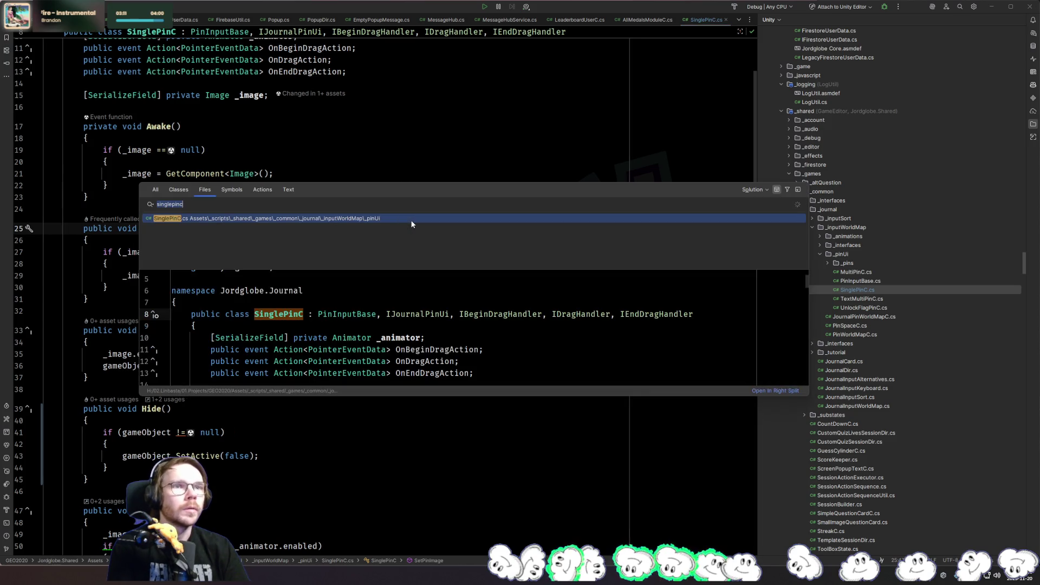
pyautogui.write('wherewasitmu')
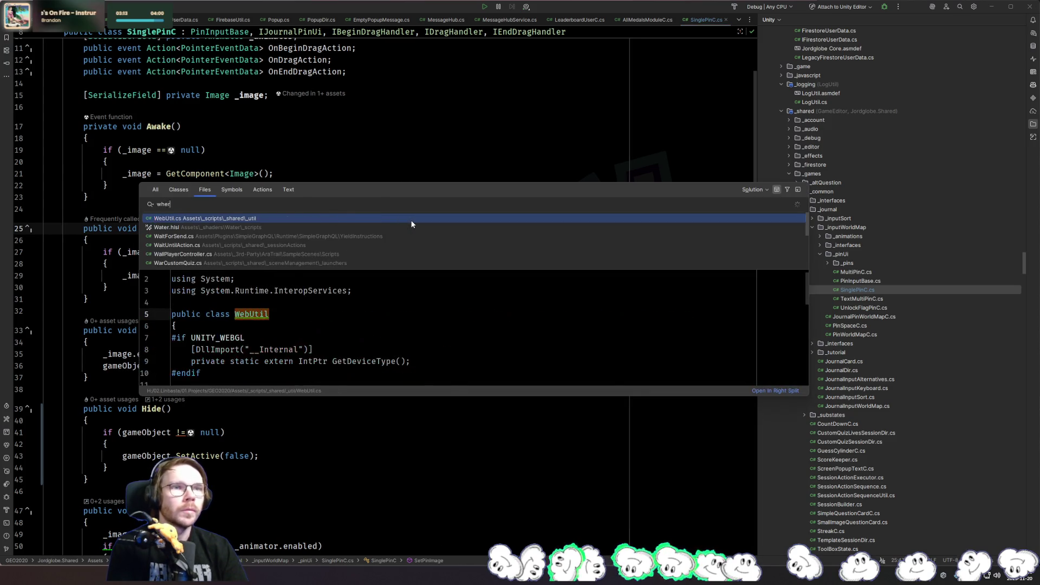
pyautogui.press('Return')
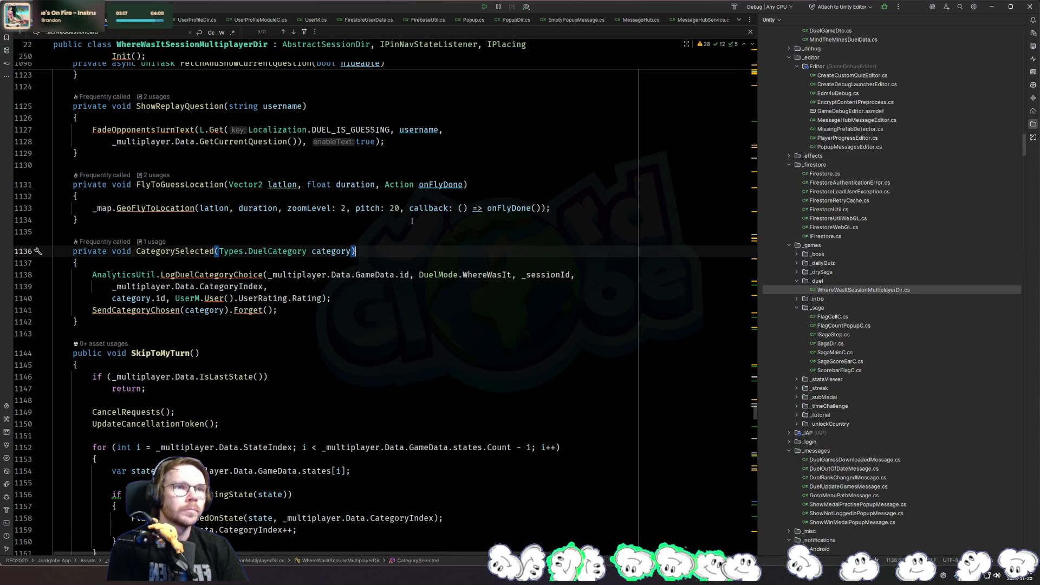
# Find 'waitingforopponent' in the file and go to the WaitingForOpponentStart declaration
pyautogui.hotkey('ctrl', 'f')
pyautogui.write('waitingforopponents')
pyautogui.hotkey('ctrl', 'a')
pyautogui.write('wa')
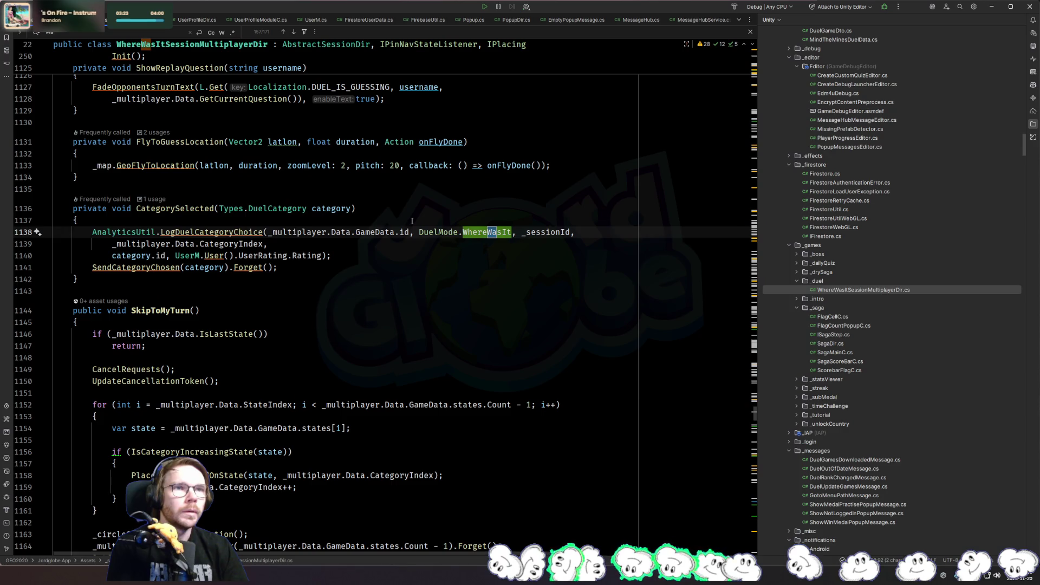
pyautogui.write('itingforopponent')
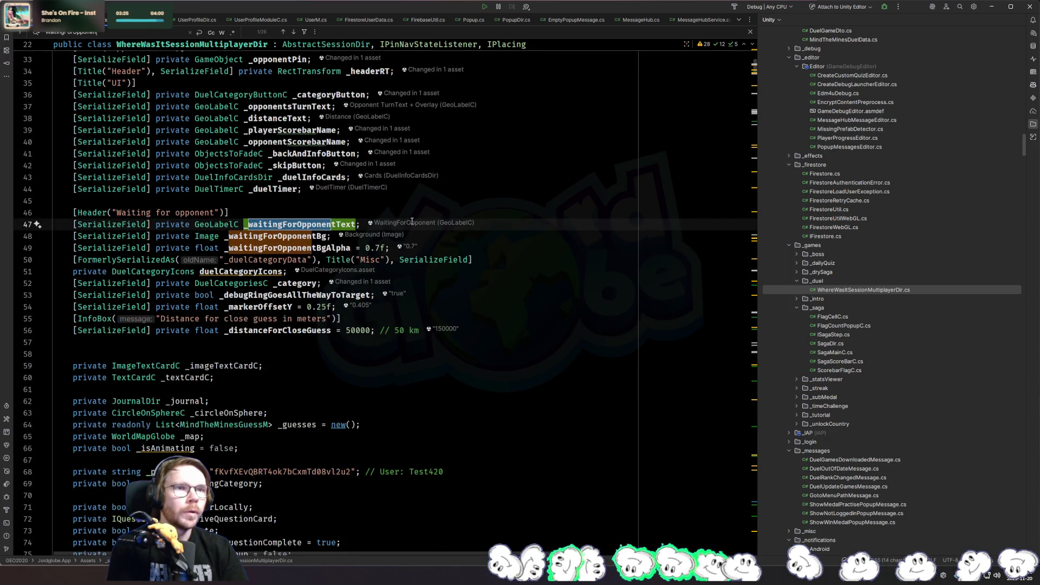
pyautogui.press('Return')
pyautogui.press('Return')
pyautogui.press('Return')
pyautogui.hotkey('shift', 'Return')
pyautogui.press('Escape')
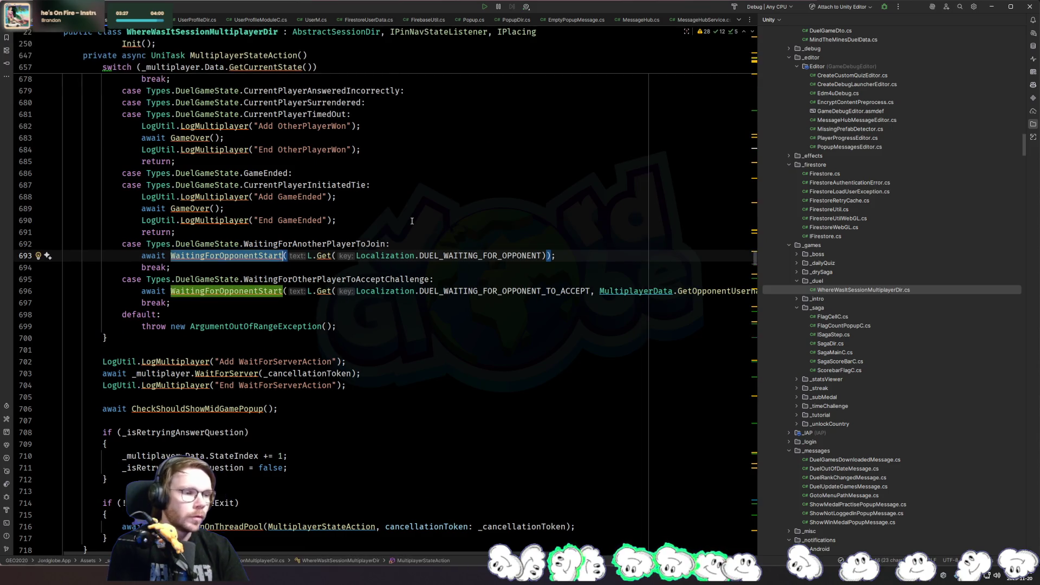
pyautogui.press('F12')
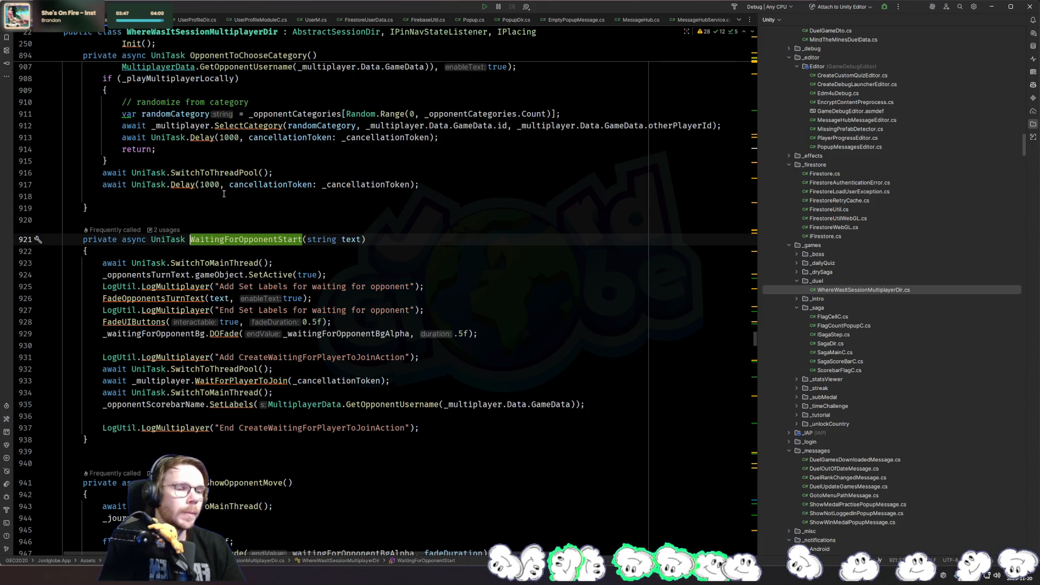
# Check the _opponentsTurnText and _waitingForOpponentBg usages, then go to FadeOpponentsTurnText's definition
pyautogui.click(166, 275)
pyautogui.scroll(-3, 291, 290)
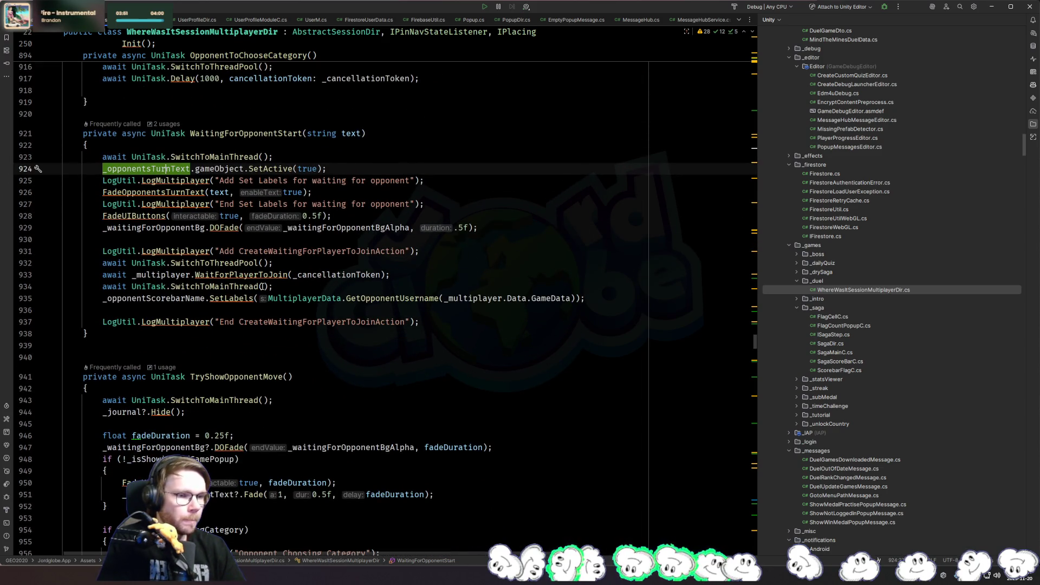
pyautogui.click(156, 228)
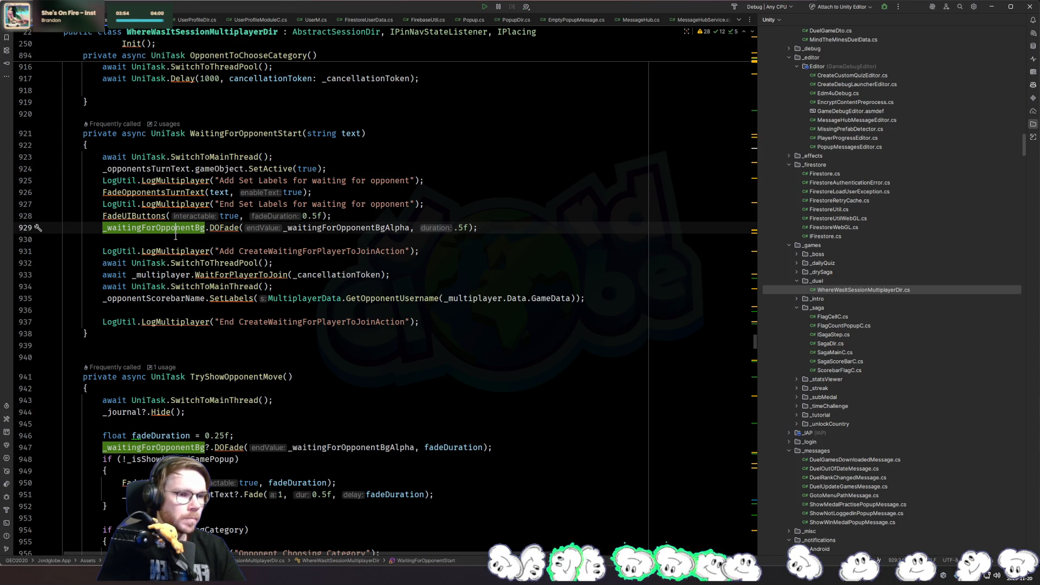
pyautogui.keyDown('ctrl'); pyautogui.click(165, 191); pyautogui.keyUp('ctrl')
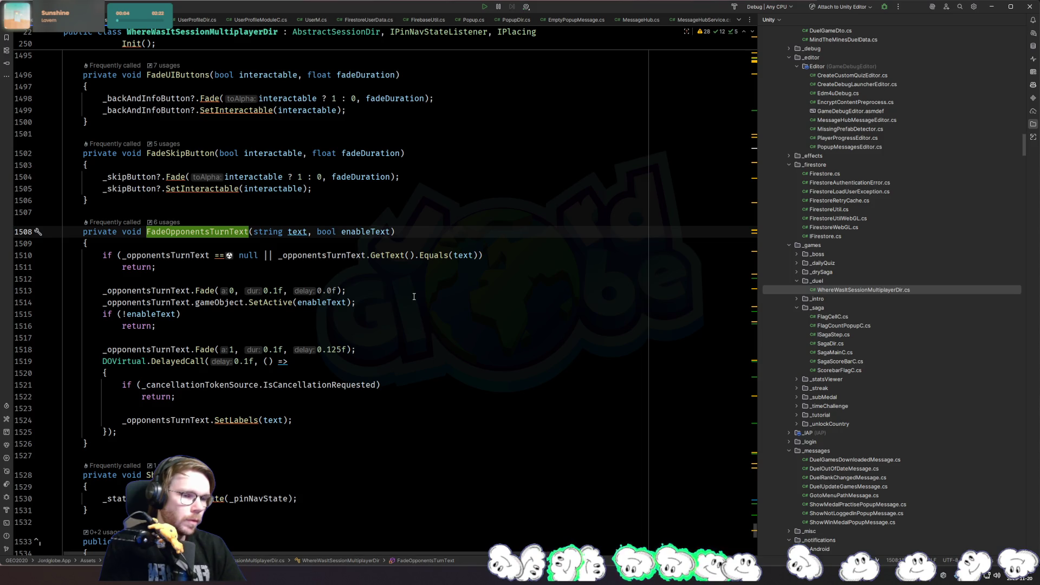
# Below the cancellation return, add an if (_opponentsTurnText != null) check
pyautogui.hotkey('shift', 'F3')
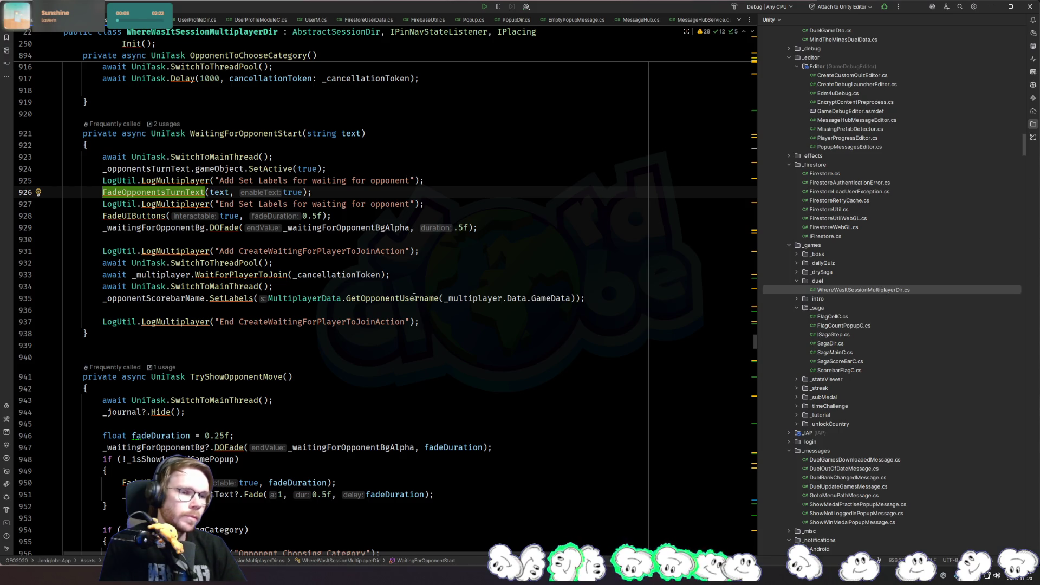
pyautogui.press('F3')
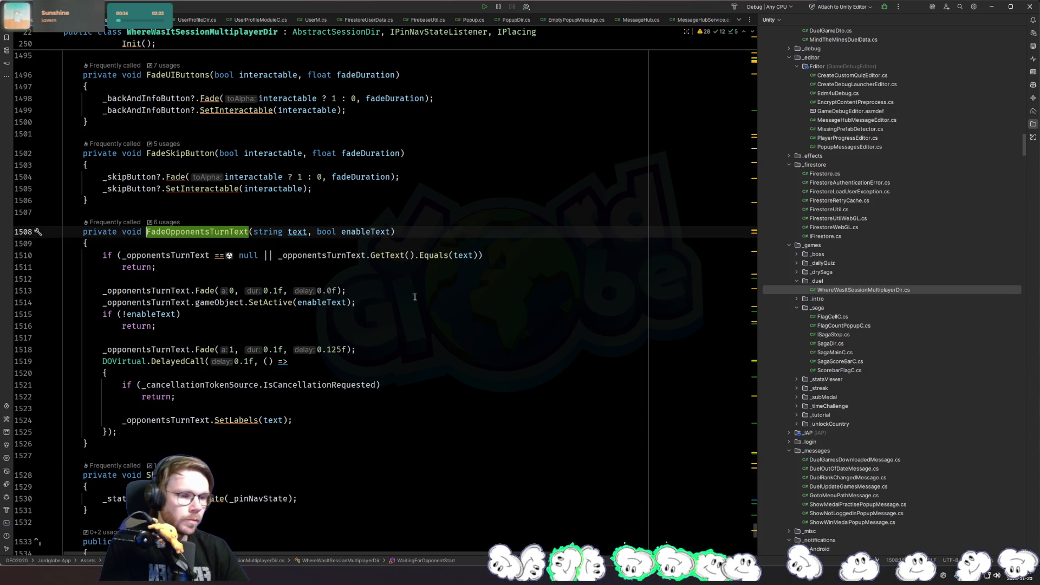
pyautogui.click(348, 400)
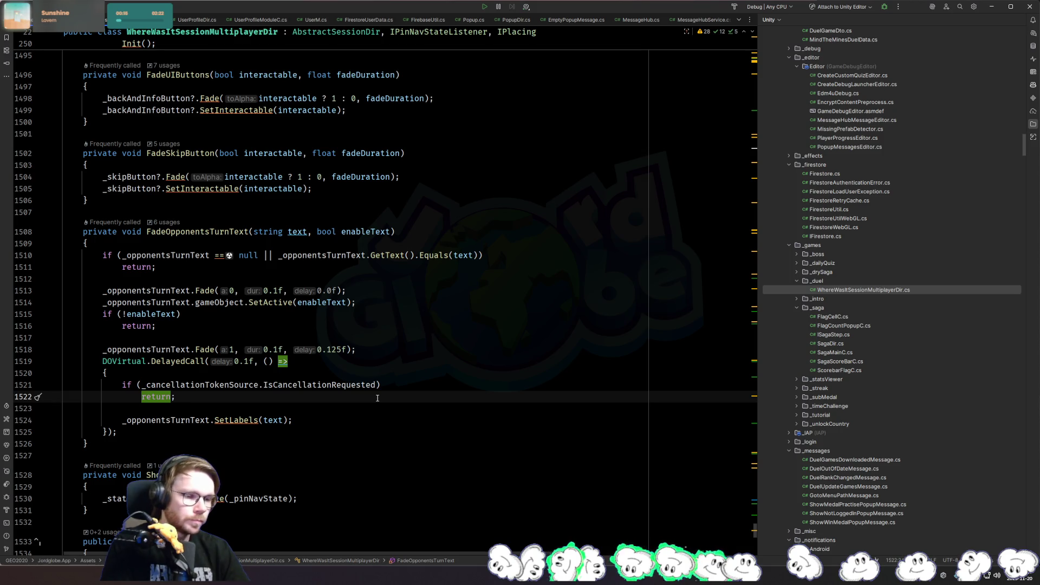
pyautogui.press('Return')
pyautogui.press('Return')
pyautogui.write('if (_op')
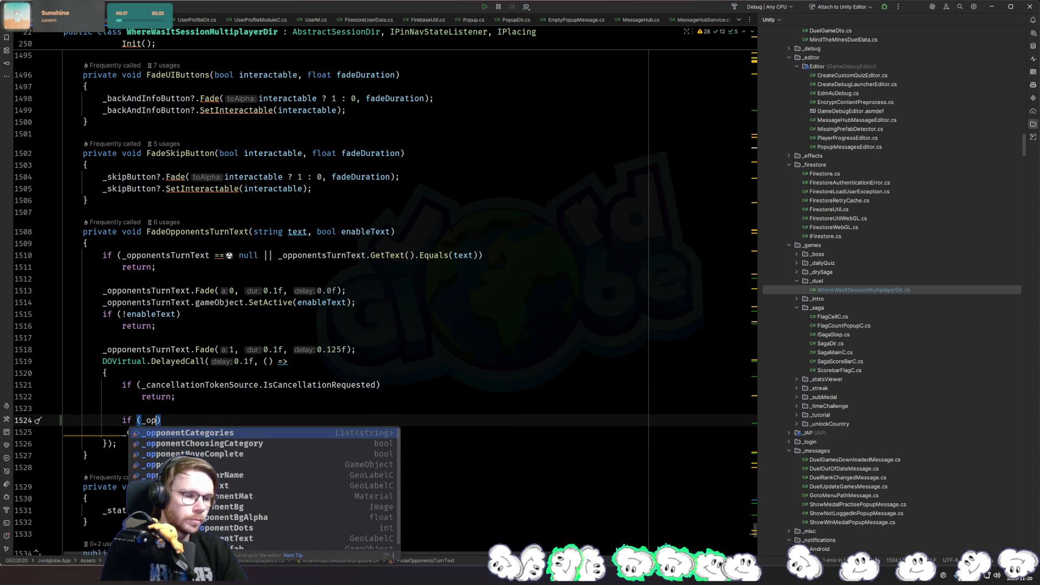
pyautogui.write('ponentsT')
pyautogui.press('Return')
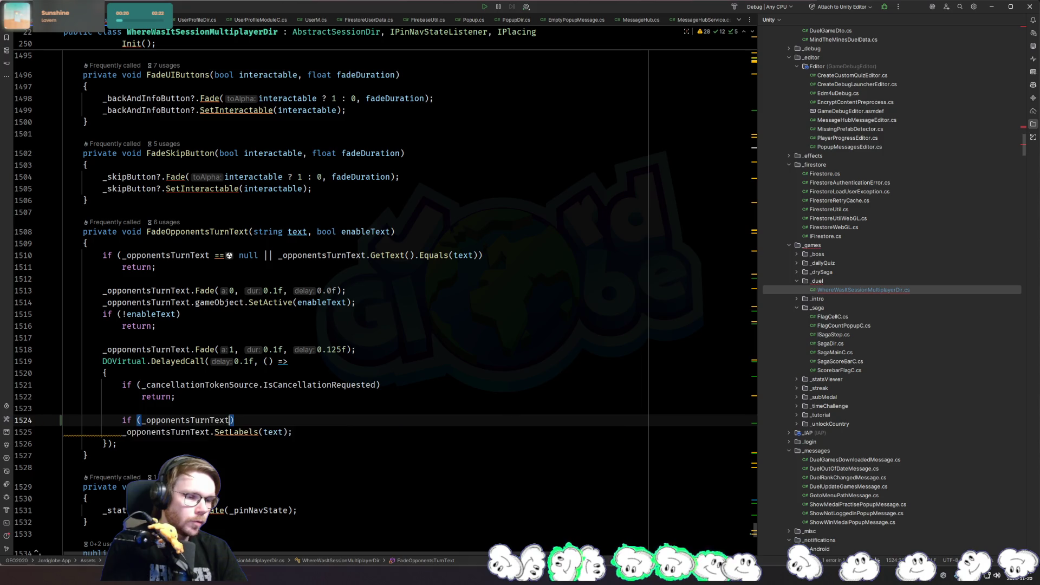
pyautogui.write('!= null')
# Put SetLabels(text) in the check's brace block, then return to the WaitingForOpponentStart call site
pyautogui.press('End')
pyautogui.press('Return')
pyautogui.write('{')
pyautogui.press('Down')
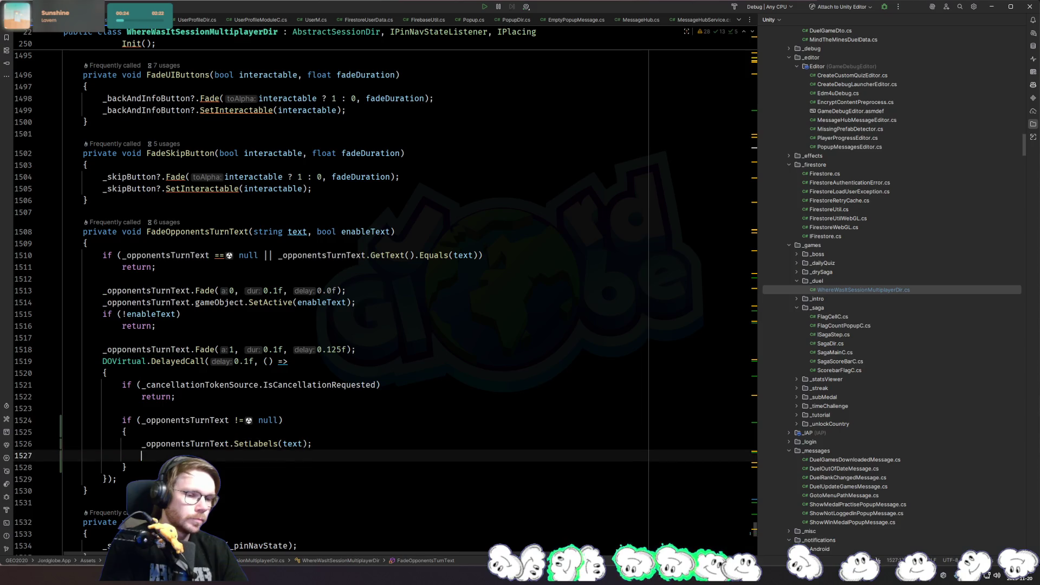
pyautogui.press('BackSpace')
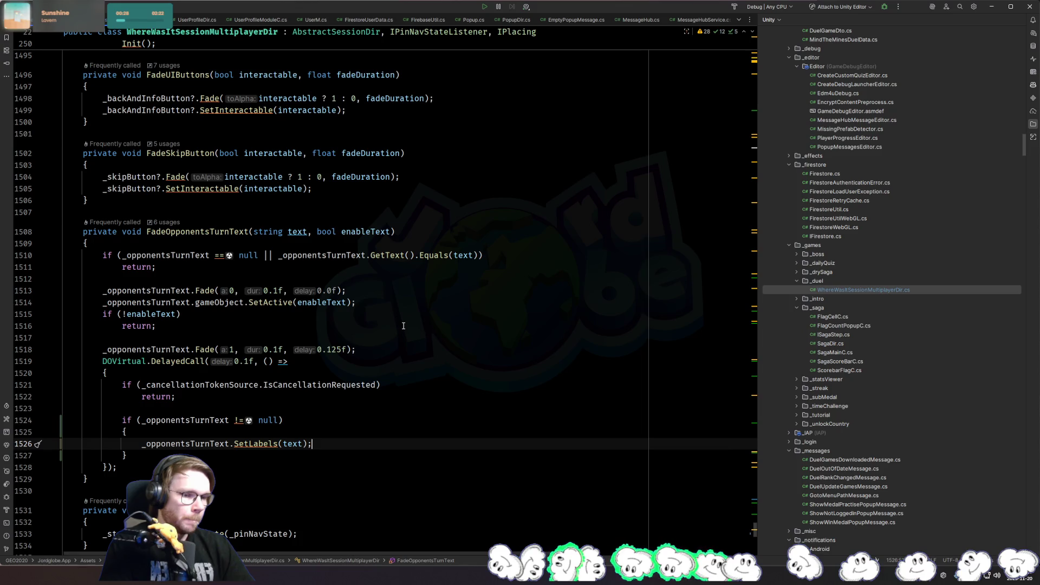
pyautogui.hotkey('alt', 'Up')
pyautogui.hotkey('ctrl', 'b')
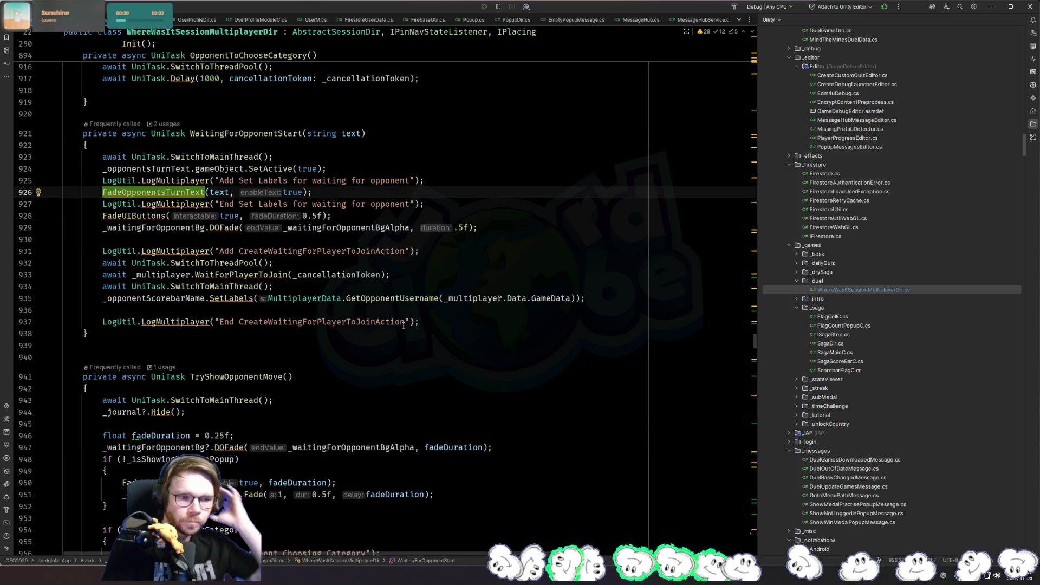